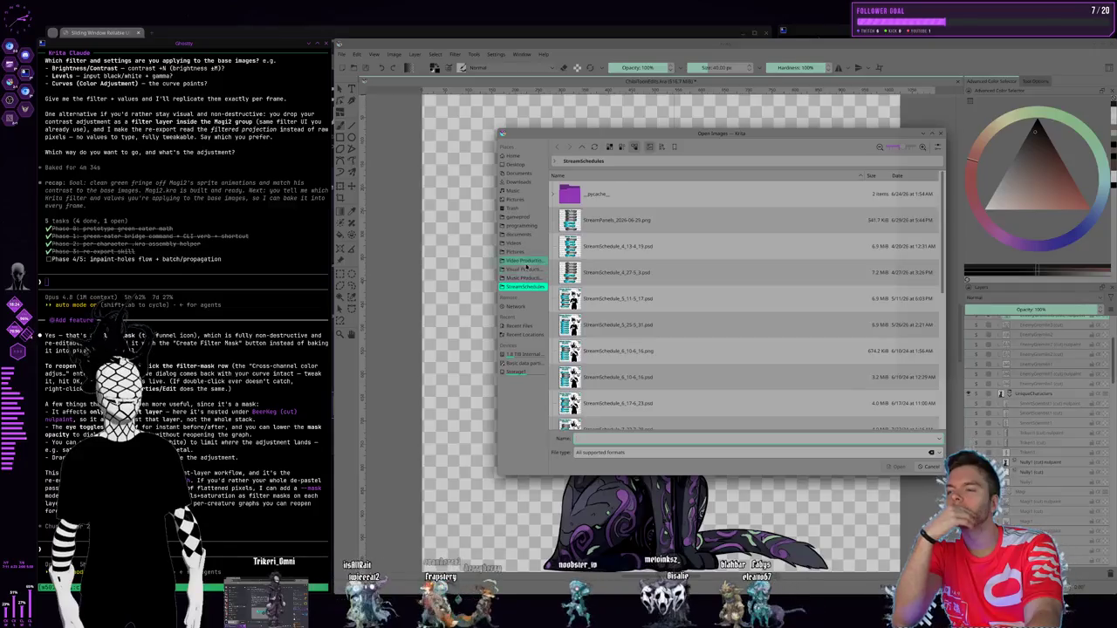
- Browse from Pictures into the Nuldrums > StreamToons folder
{"action": "left_click", "coordinate": [520, 251]}
{"action": "scroll", "coordinate": [712, 258], "scroll_direction": "down", "scroll_amount": 5}
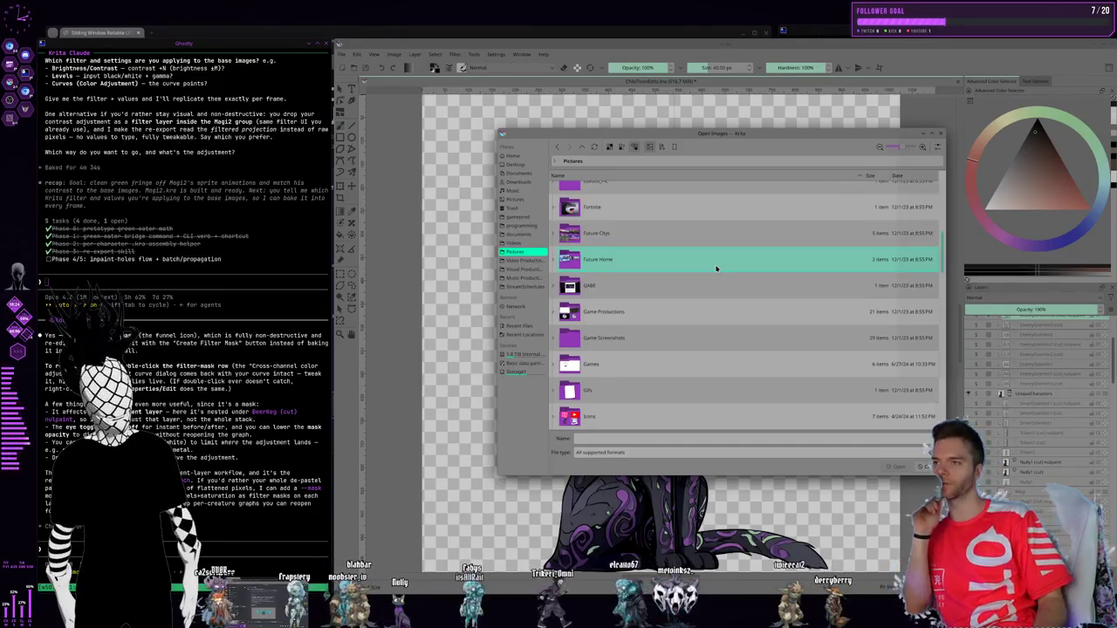
{"action": "scroll", "coordinate": [703, 279], "scroll_direction": "down", "scroll_amount": 1}
{"action": "scroll", "coordinate": [689, 274], "scroll_direction": "down", "scroll_amount": 3}
{"action": "scroll", "coordinate": [686, 276], "scroll_direction": "down", "scroll_amount": 3}
{"action": "scroll", "coordinate": [686, 276], "scroll_direction": "down", "scroll_amount": 2}
{"action": "scroll", "coordinate": [670, 290], "scroll_direction": "down", "scroll_amount": 2}
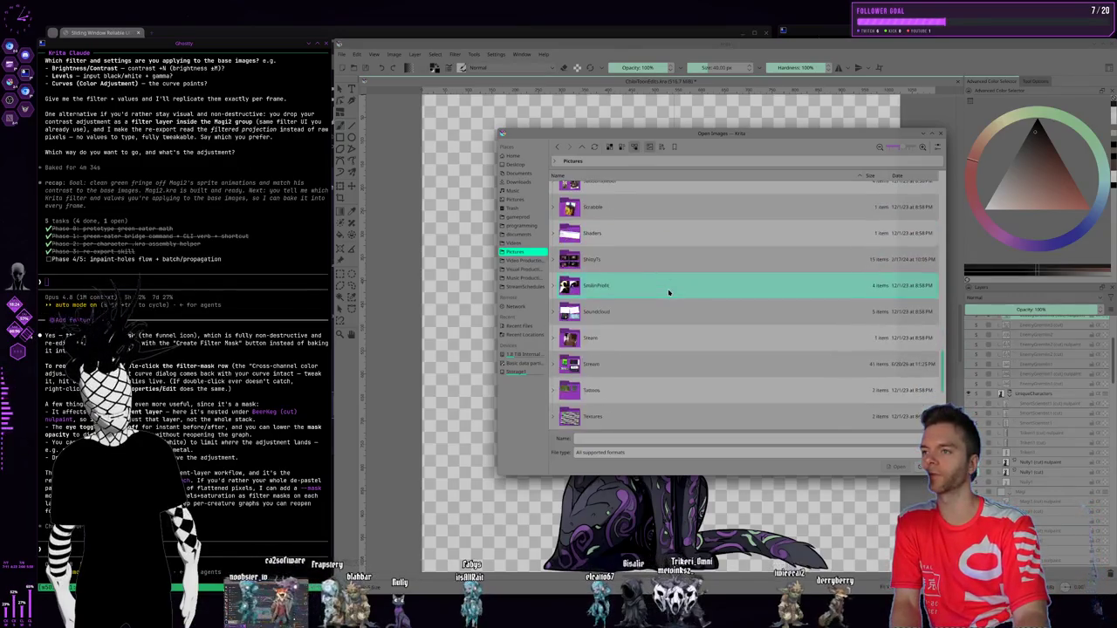
{"action": "scroll", "coordinate": [668, 293], "scroll_direction": "up", "scroll_amount": 2}
{"action": "scroll", "coordinate": [668, 293], "scroll_direction": "up", "scroll_amount": 2}
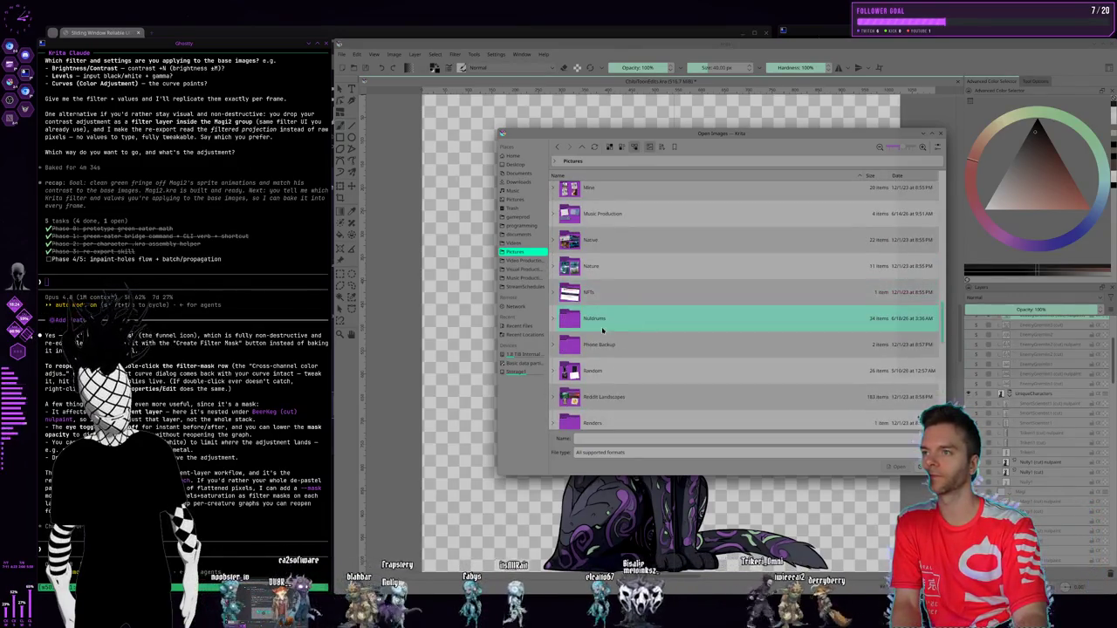
{"action": "double_click", "coordinate": [606, 321]}
{"action": "scroll", "coordinate": [647, 264], "scroll_direction": "down", "scroll_amount": 3}
{"action": "scroll", "coordinate": [647, 264], "scroll_direction": "down", "scroll_amount": 3}
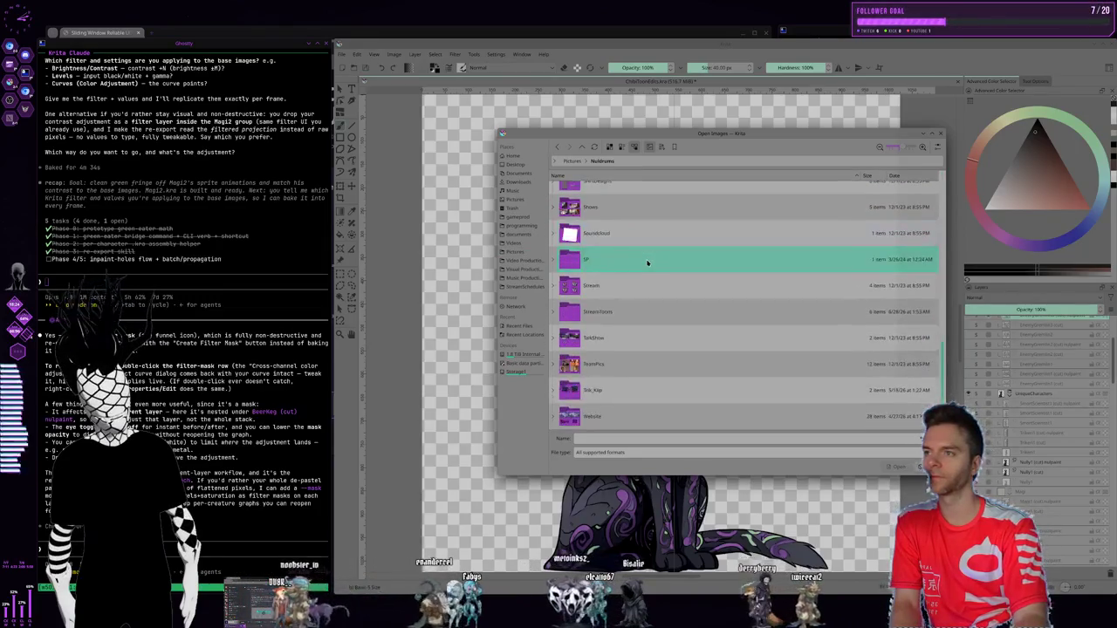
{"action": "scroll", "coordinate": [643, 310], "scroll_direction": "up", "scroll_amount": 1}
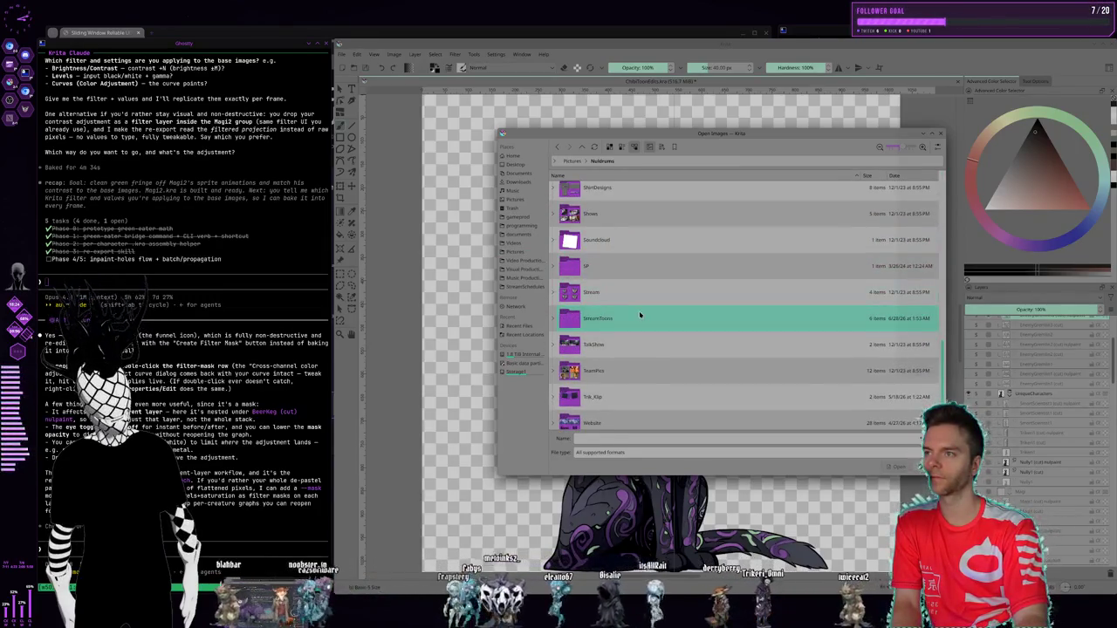
{"action": "double_click", "coordinate": [643, 310]}
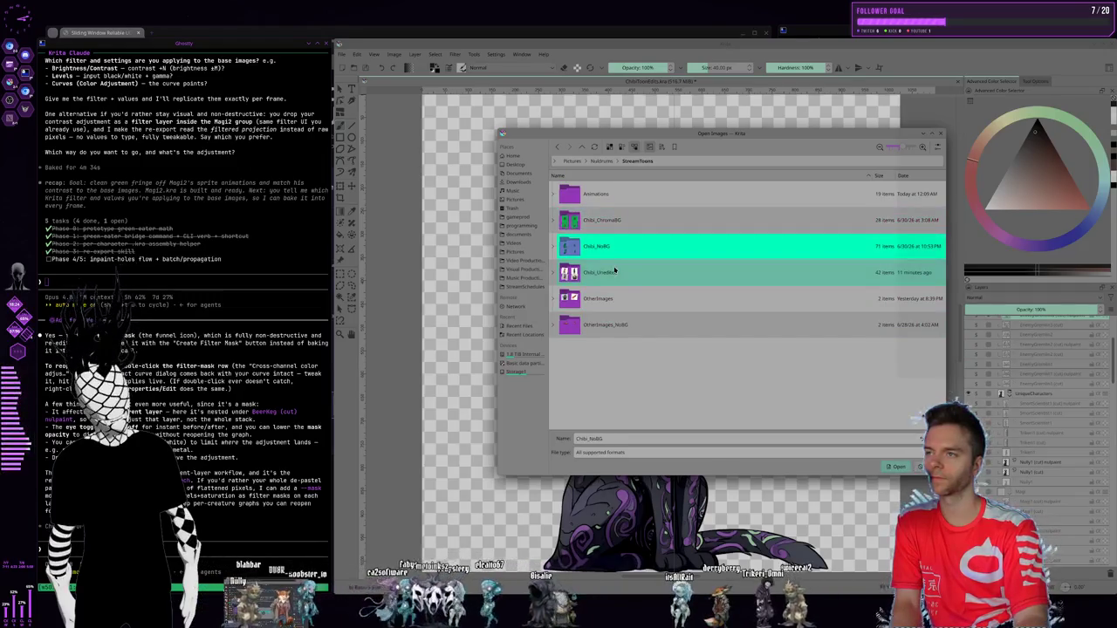
- Open Magi2.kra from the Animations > Magi2 folder
{"action": "left_click", "coordinate": [636, 324]}
{"action": "left_click_drag", "start_coordinate": [635, 324], "coordinate": [637, 272]}
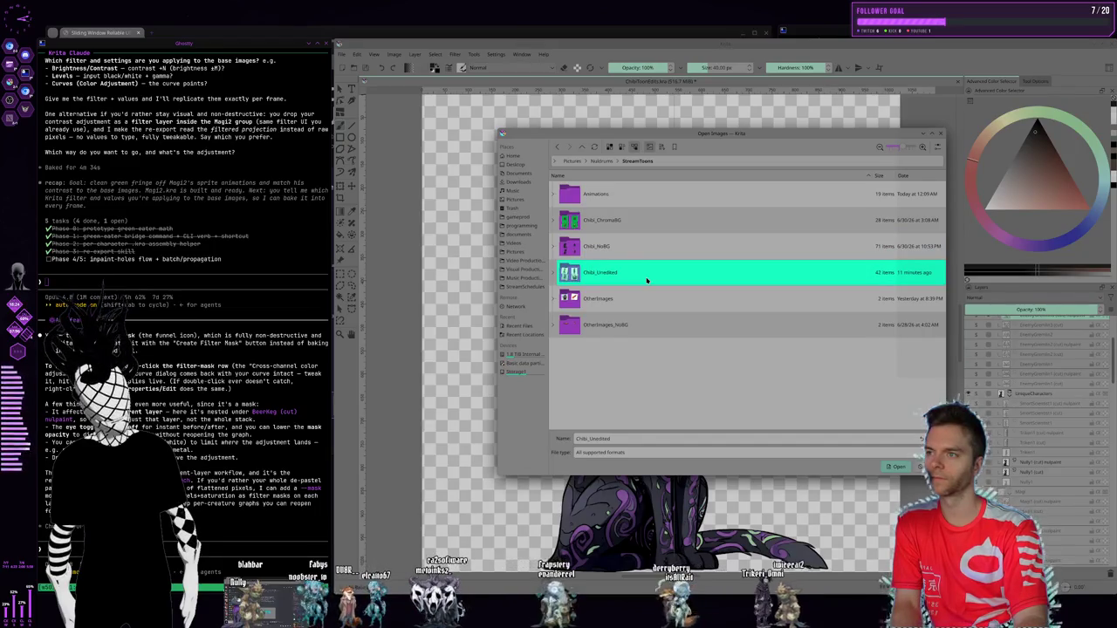
{"action": "left_click_drag", "start_coordinate": [646, 281], "coordinate": [633, 214]}
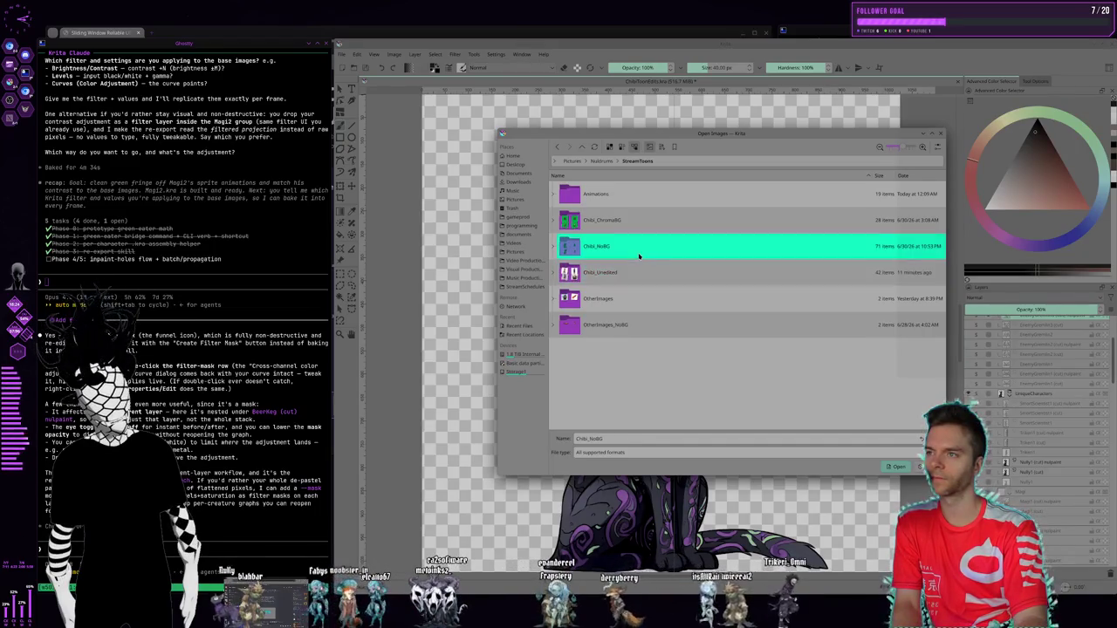
{"action": "double_click", "coordinate": [633, 193]}
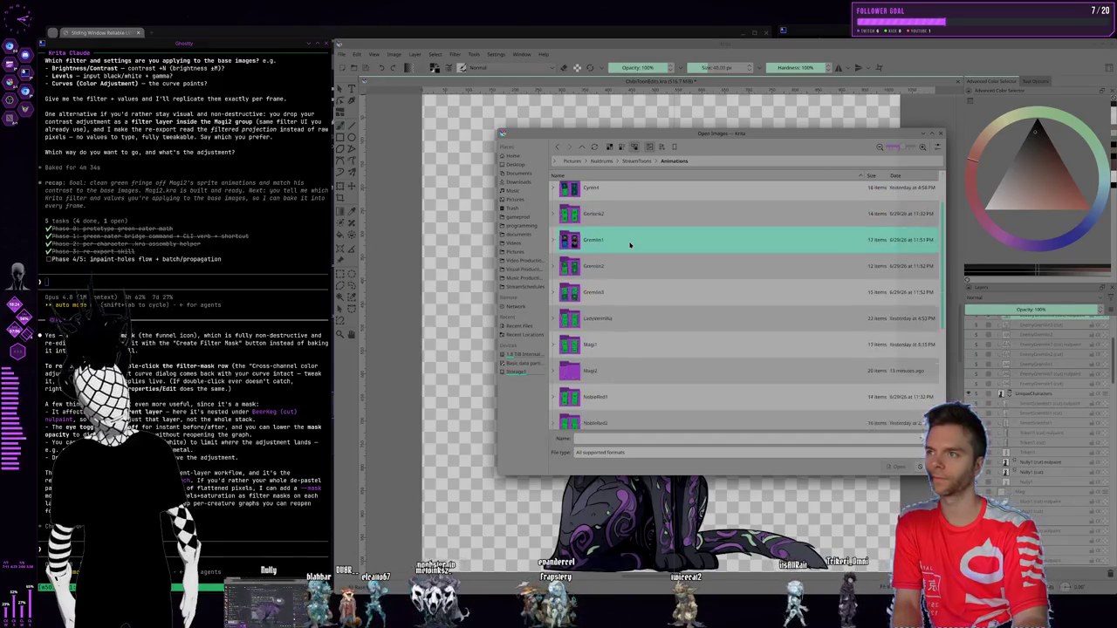
{"action": "scroll", "coordinate": [629, 247], "scroll_direction": "down", "scroll_amount": 4}
{"action": "left_click", "coordinate": [629, 254]}
{"action": "double_click", "coordinate": [628, 255]}
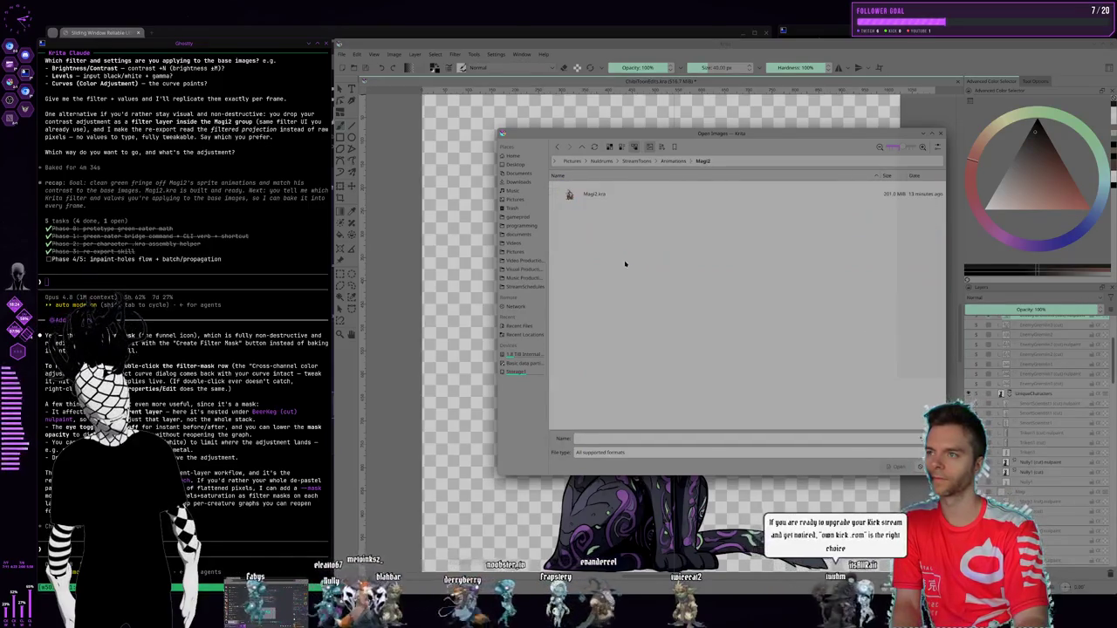
{"action": "double_click", "coordinate": [600, 192]}
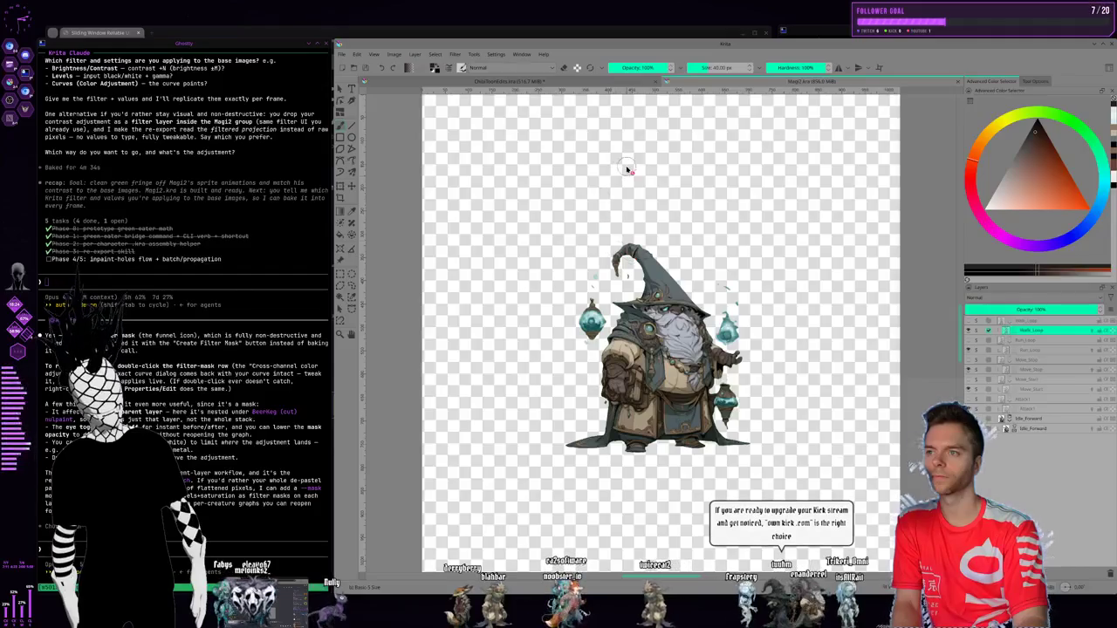
- Inspect the ChibiToonIdols character groups' layers and turn the Magi2 wizard layer visible again
{"action": "left_click", "coordinate": [532, 83]}
{"action": "scroll", "coordinate": [1034, 410], "scroll_direction": "down", "scroll_amount": 3}
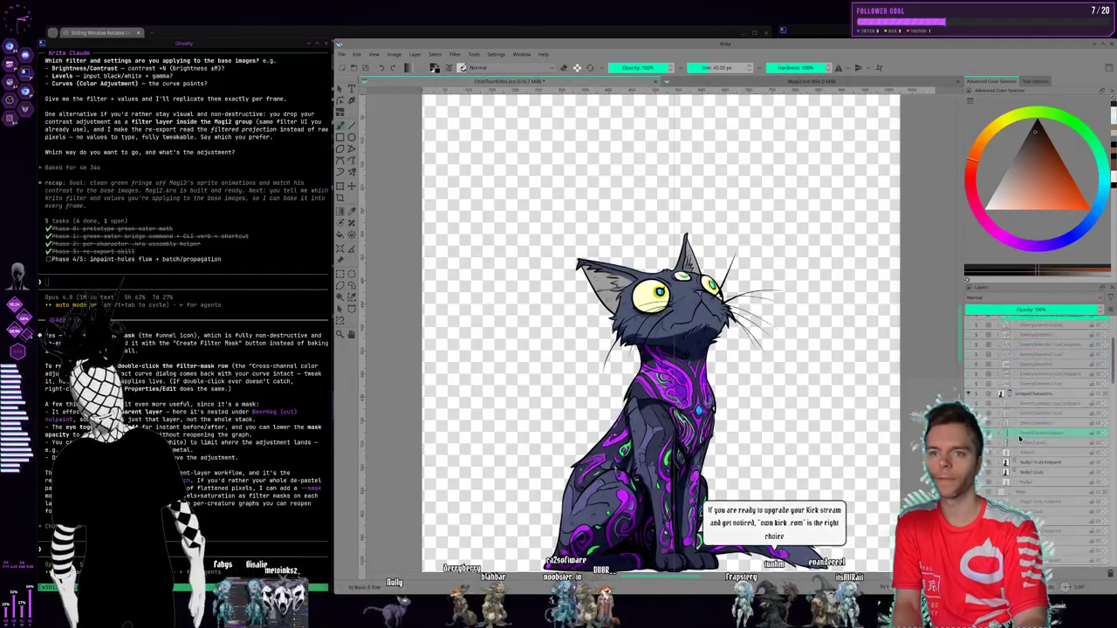
{"action": "scroll", "coordinate": [1034, 410], "scroll_direction": "down", "scroll_amount": 3}
{"action": "left_click", "coordinate": [1047, 446]}
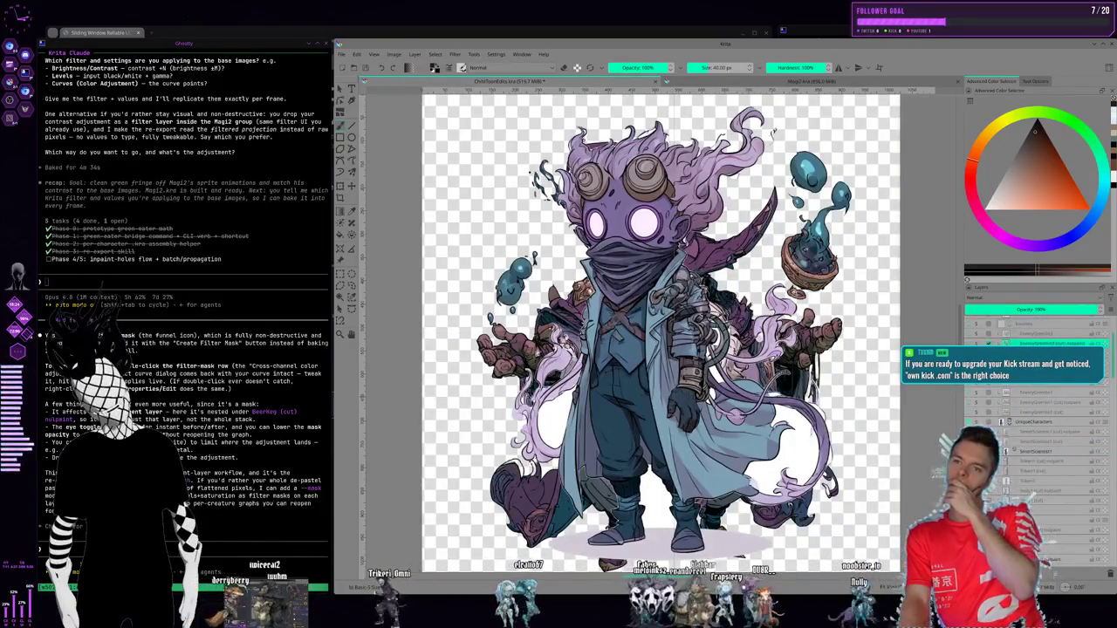
{"action": "scroll", "coordinate": [1030, 393], "scroll_direction": "down", "scroll_amount": 3}
{"action": "left_click", "coordinate": [980, 358]}
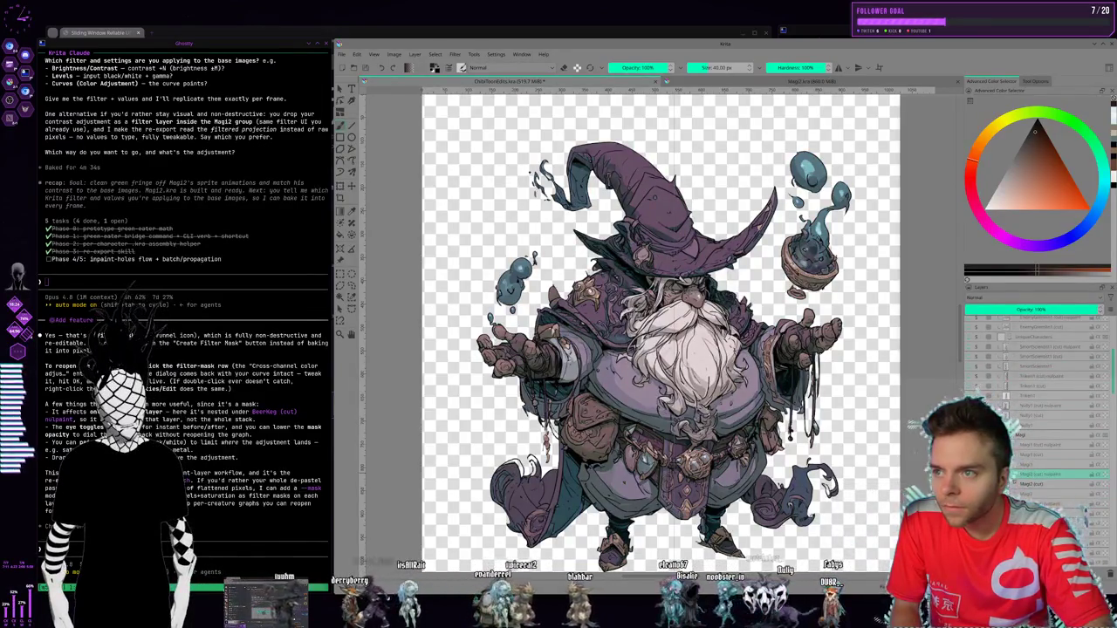
{"action": "left_click", "coordinate": [978, 476]}
{"action": "left_click", "coordinate": [247, 463]}
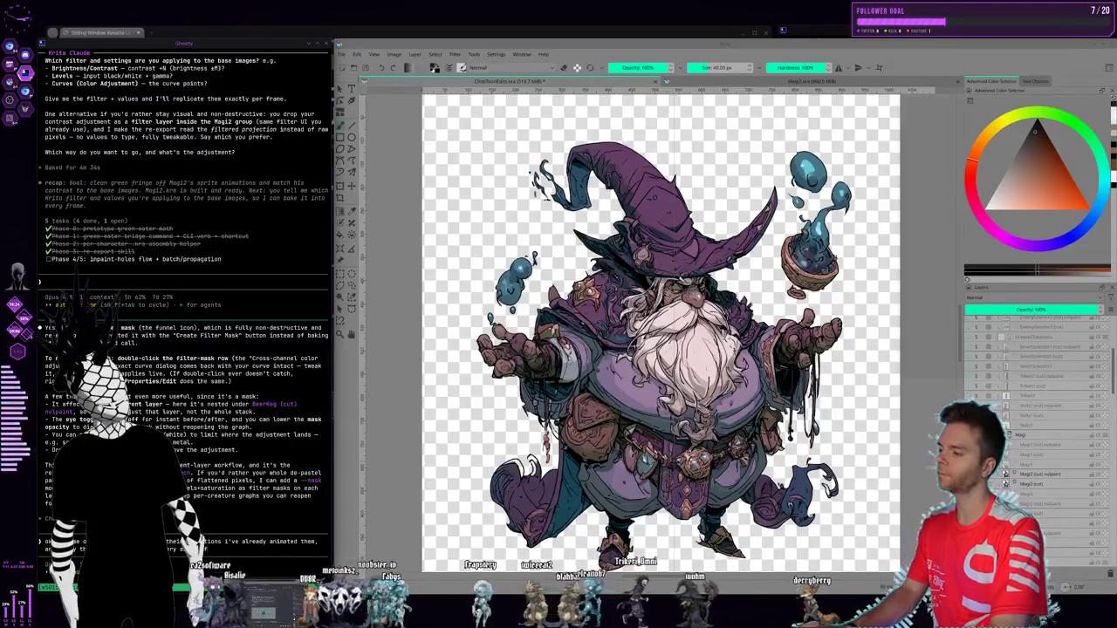
{"action": "type", "text": "nimati"}
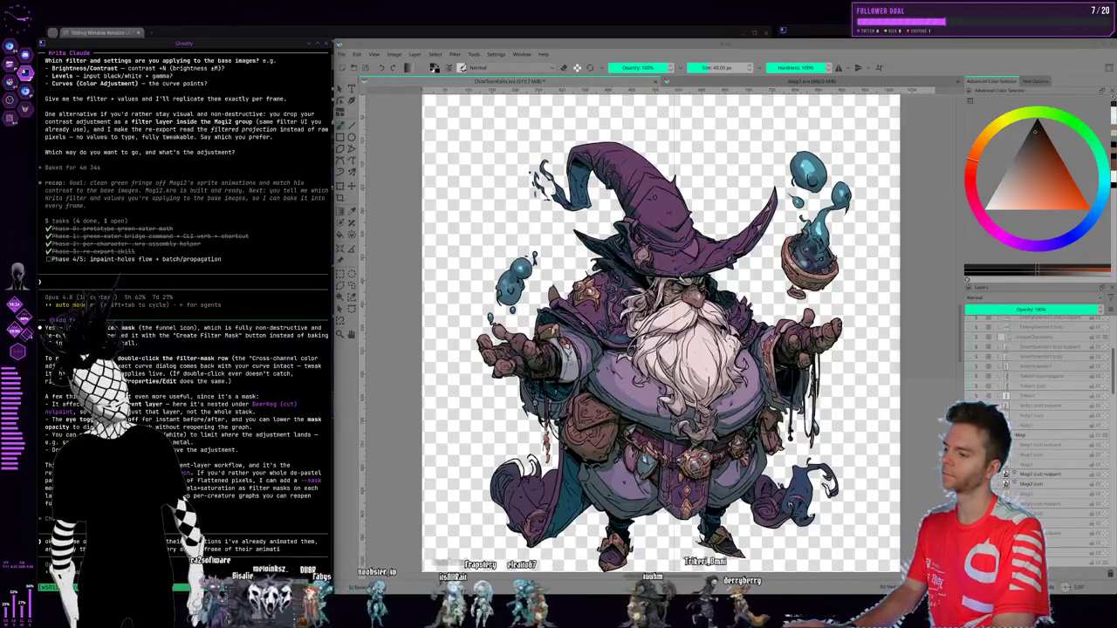
{"action": "type", "text": " y"}
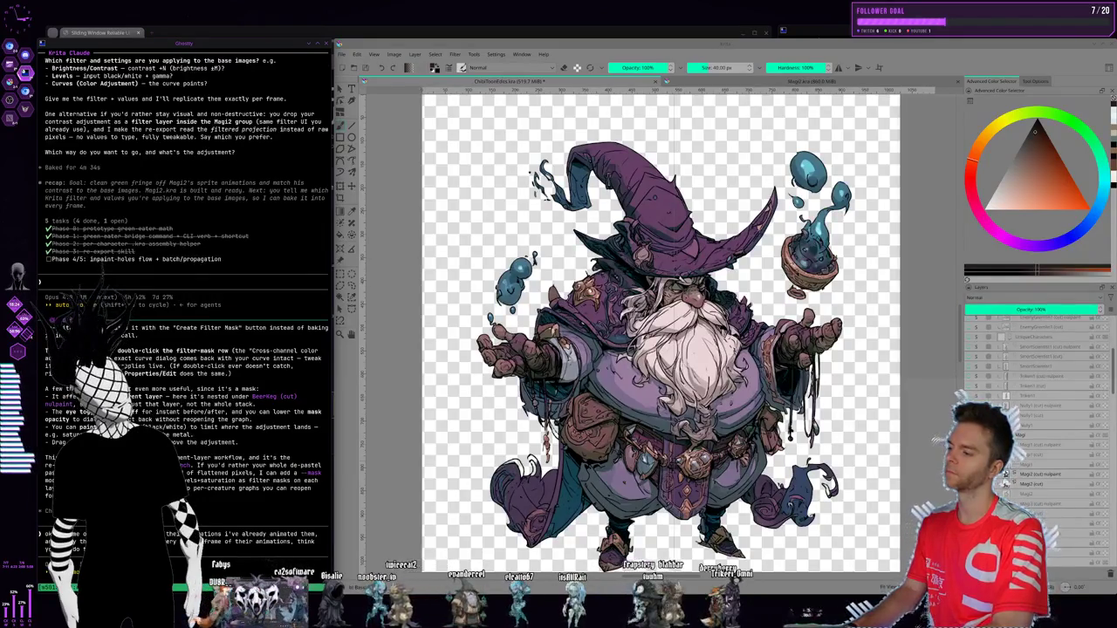
{"action": "type", "text": " Ma"}
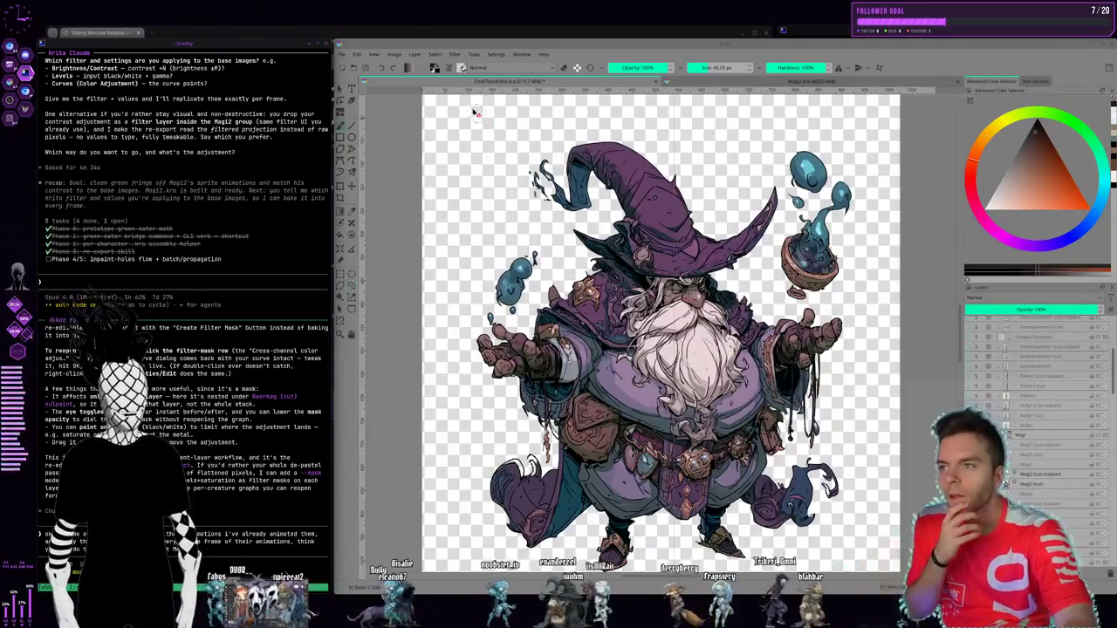
- Open Filter > Adjust > Cross-channel adjustment curves on the Magi2 outpaint layer
{"action": "left_click", "coordinate": [394, 55]}
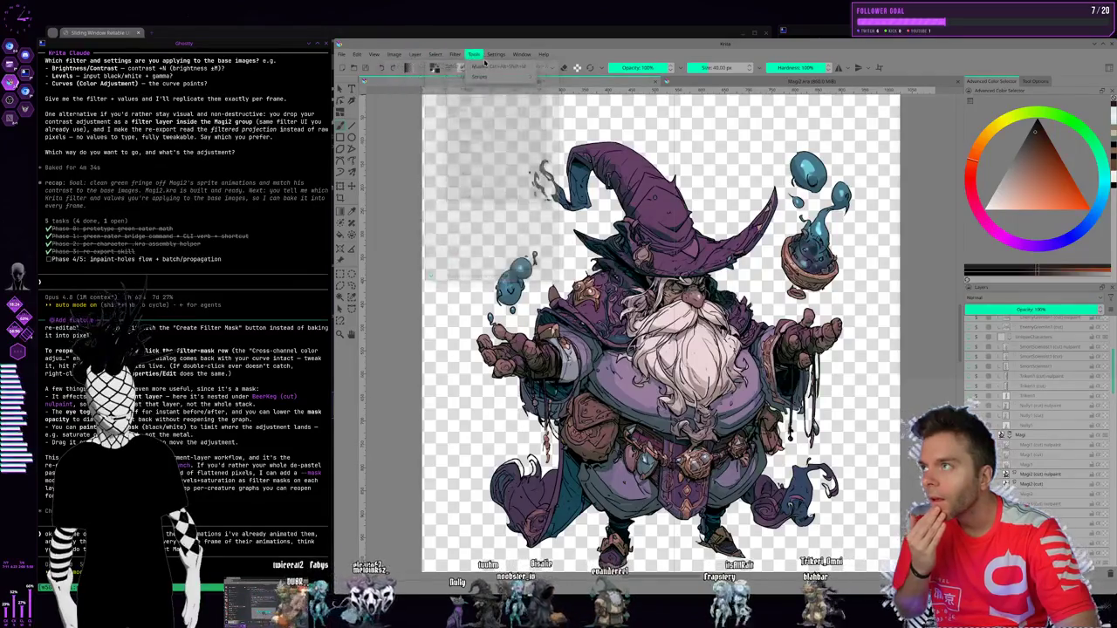
{"action": "mouse_move", "coordinate": [467, 89]}
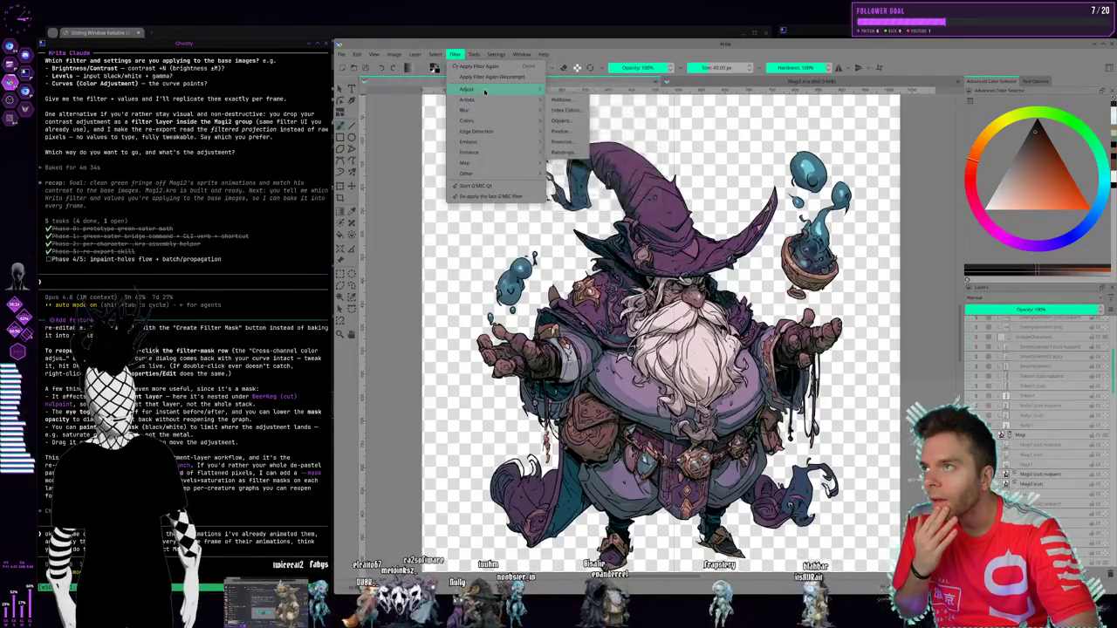
{"action": "left_click", "coordinate": [606, 131]}
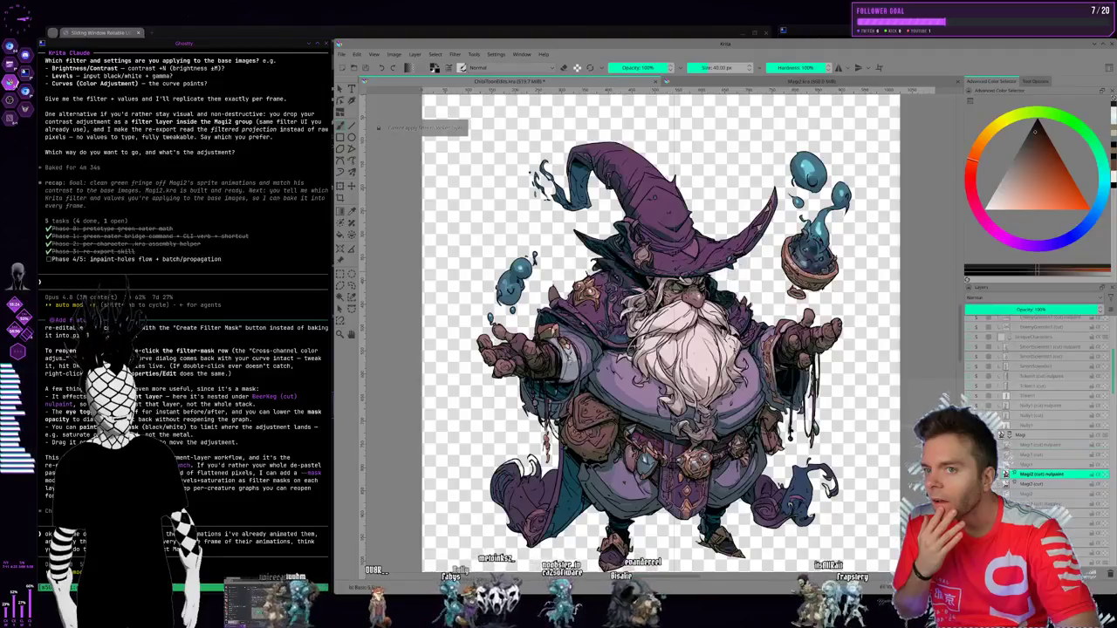
{"action": "left_click", "coordinate": [434, 54]}
{"action": "mouse_move", "coordinate": [468, 89]}
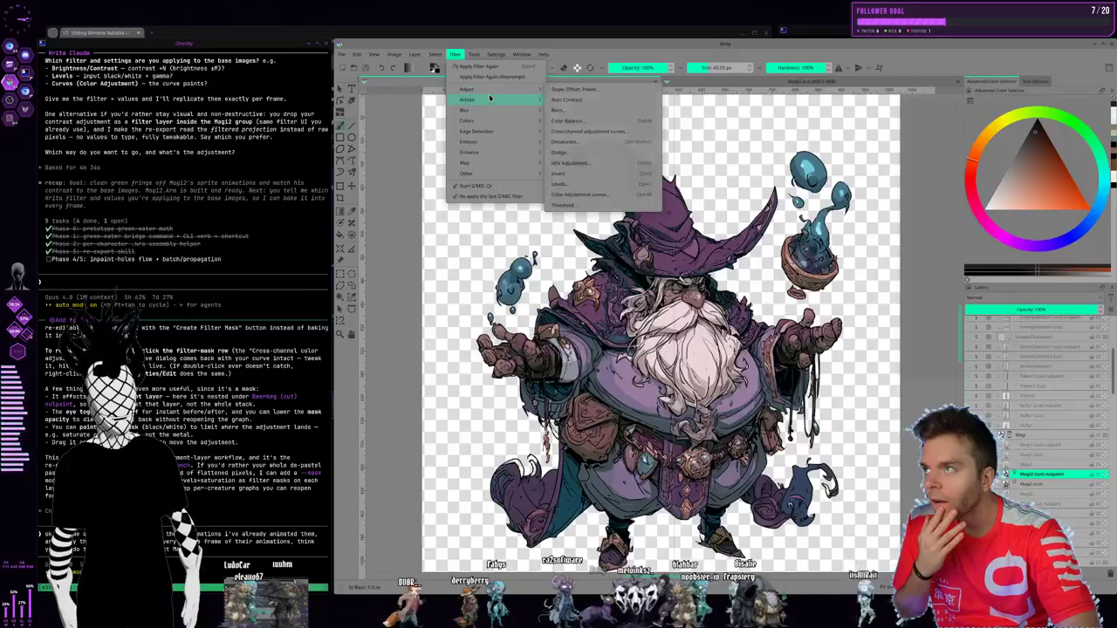
{"action": "left_click", "coordinate": [593, 131]}
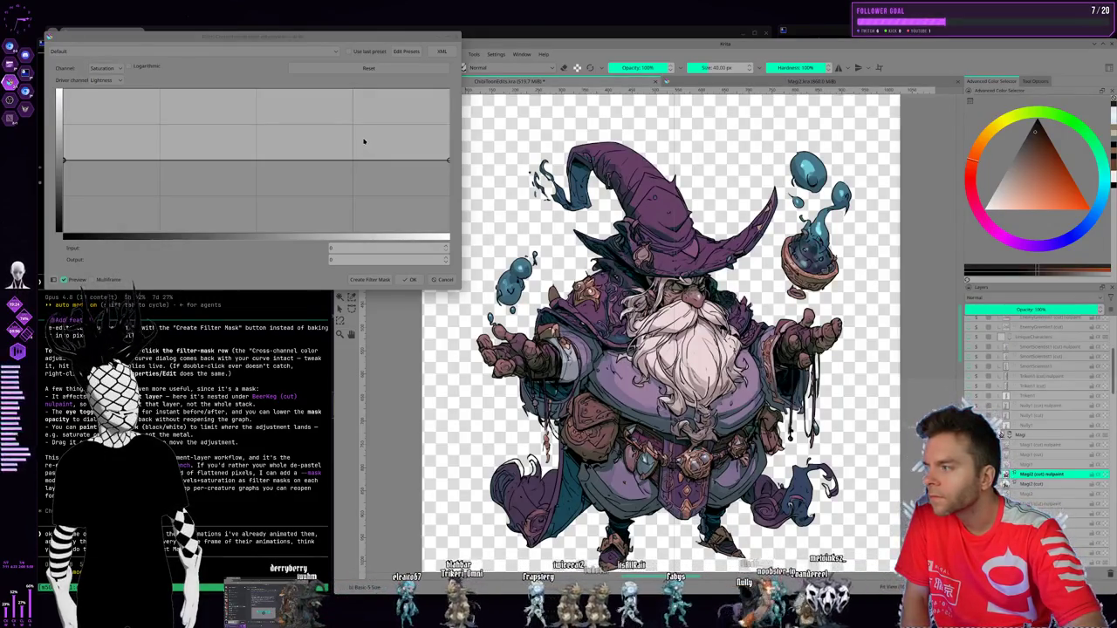
{"action": "left_click_drag", "start_coordinate": [175, 62], "coordinate": [262, 98]}
{"action": "left_click", "coordinate": [190, 115]}
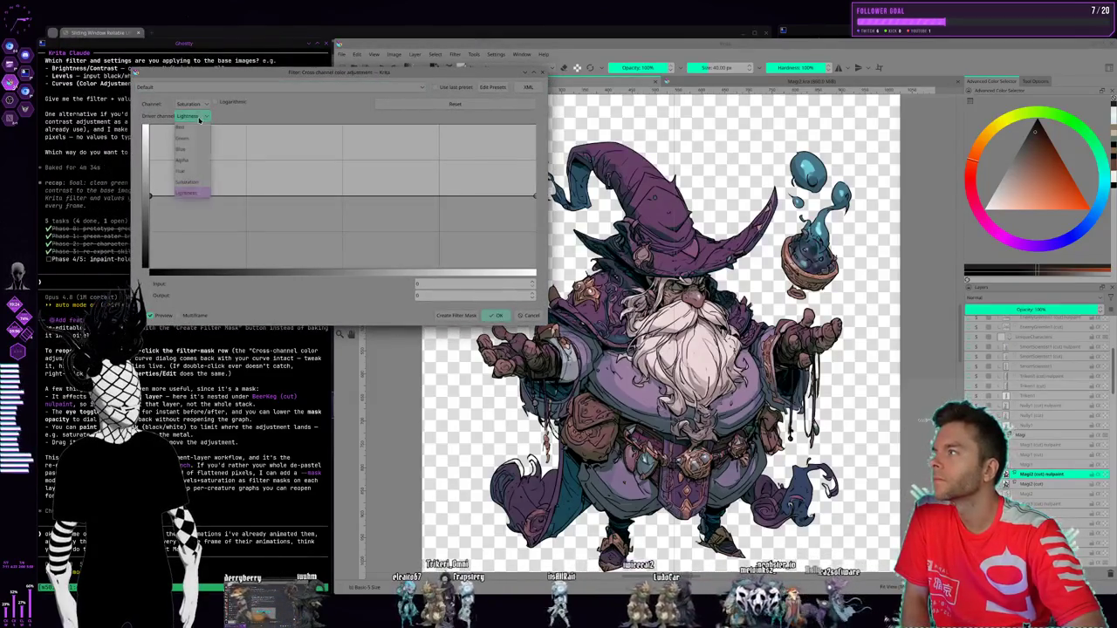
- Set the Driver channel to Hue, keeping the curve Channel on Saturation
{"action": "left_click", "coordinate": [184, 171]}
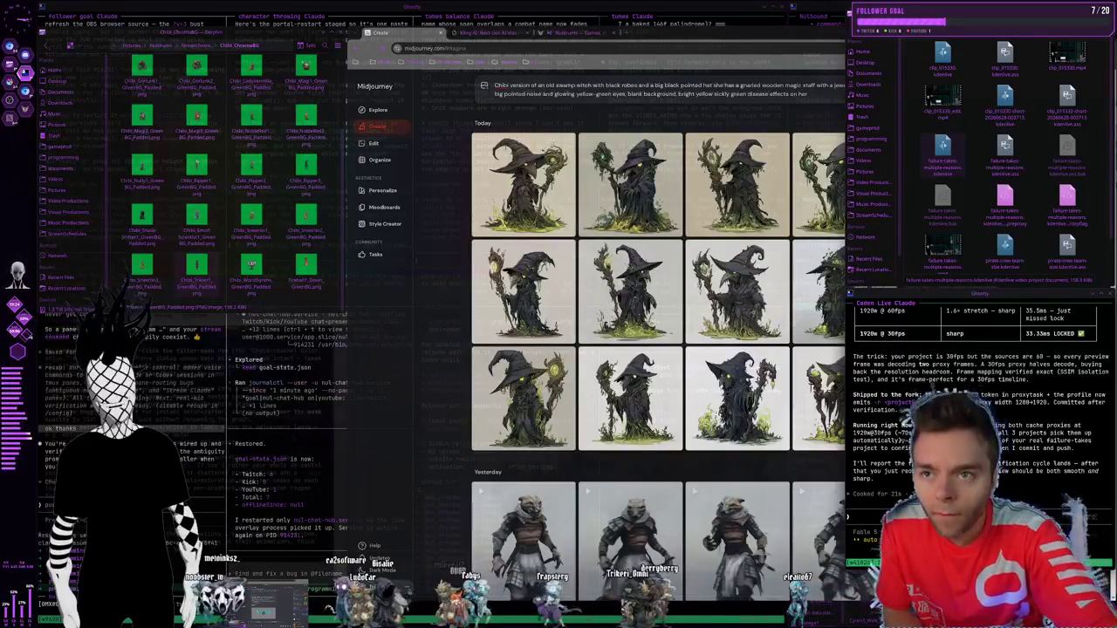
{"action": "scroll", "coordinate": [978, 436], "scroll_direction": "up", "scroll_amount": 5}
{"action": "scroll", "coordinate": [977, 437], "scroll_direction": "up", "scroll_amount": 5}
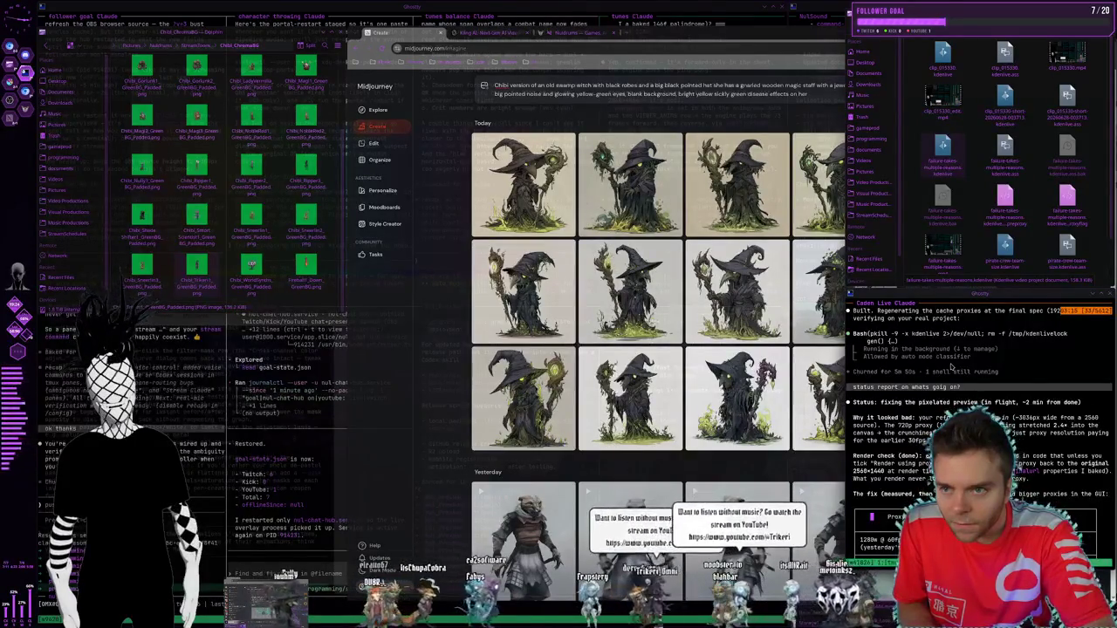
{"action": "scroll", "coordinate": [888, 355], "scroll_direction": "down", "scroll_amount": 4}
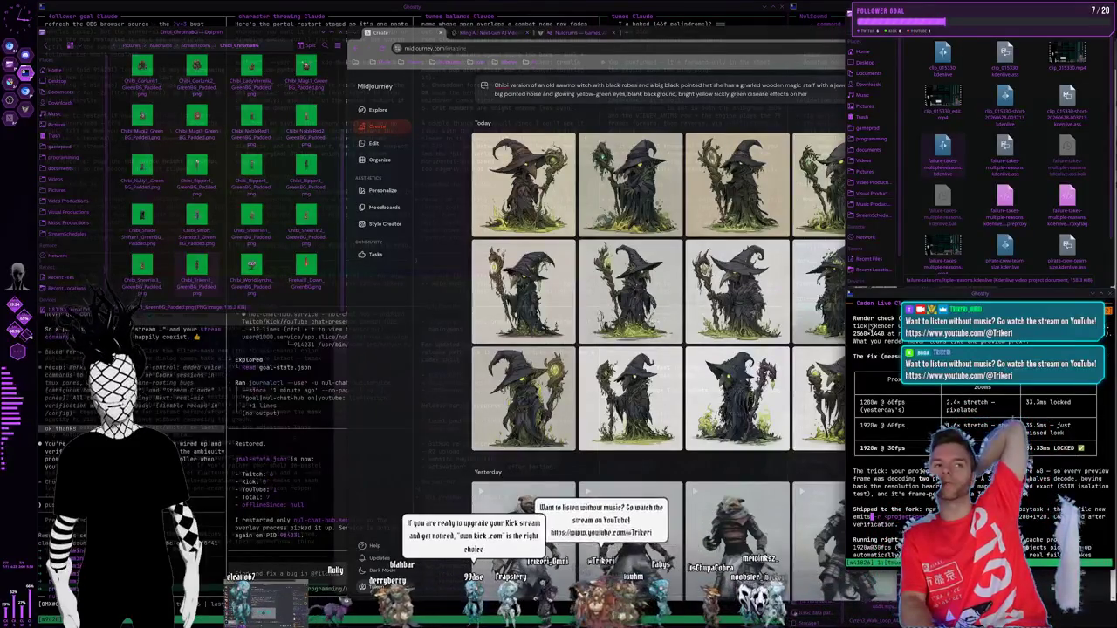
{"action": "key", "text": "super+d"}
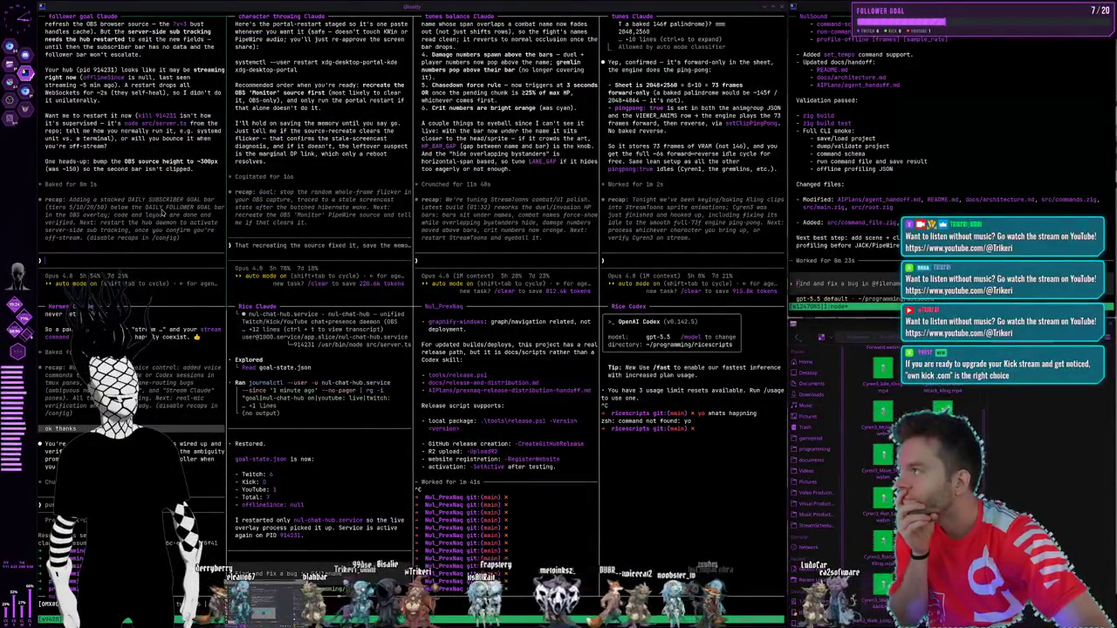
- Scroll up in the Ghostty terminal panes
{"action": "scroll", "coordinate": [161, 211], "scroll_direction": "up", "scroll_amount": 5}
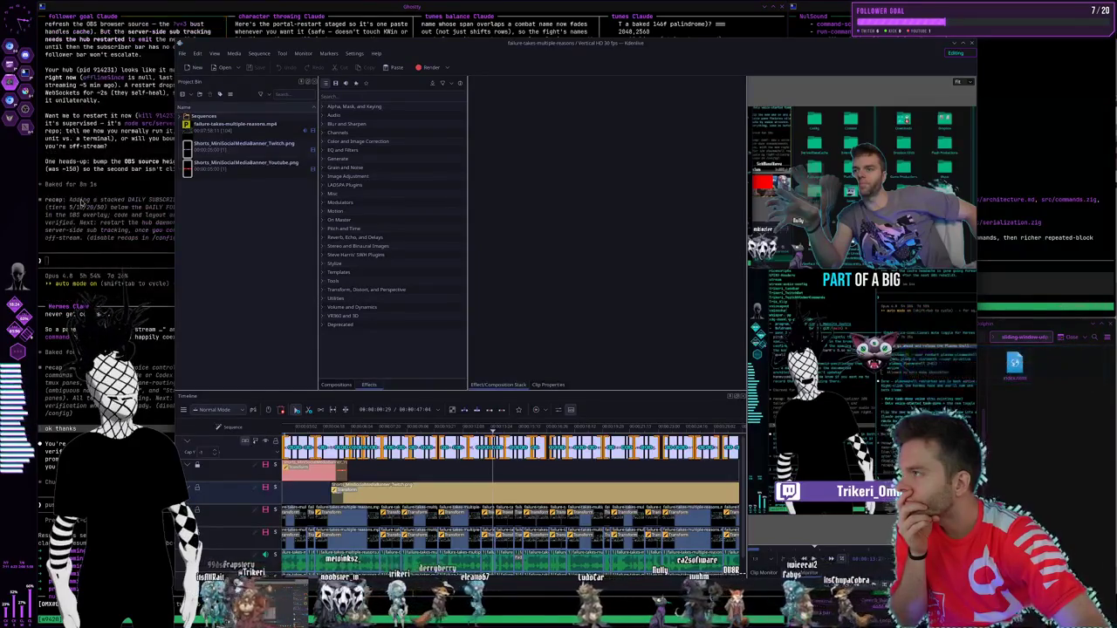
- Dismiss the floating Kdenlive window so the Ghostty panes show again
{"action": "left_click", "coordinate": [103, 265]}
{"action": "type", "text": "we'll restart the hub"}
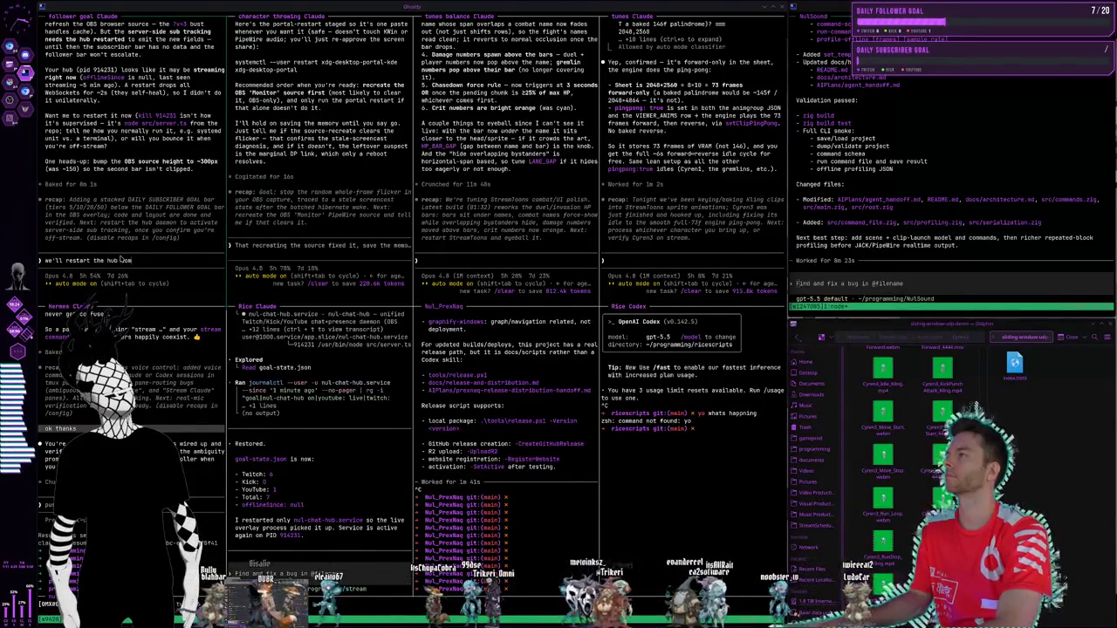
- Ask the assistant for a teal instead of cyan colour scheme, then switch to workspace 2
{"action": "type", "text": "tomorrow thi"}
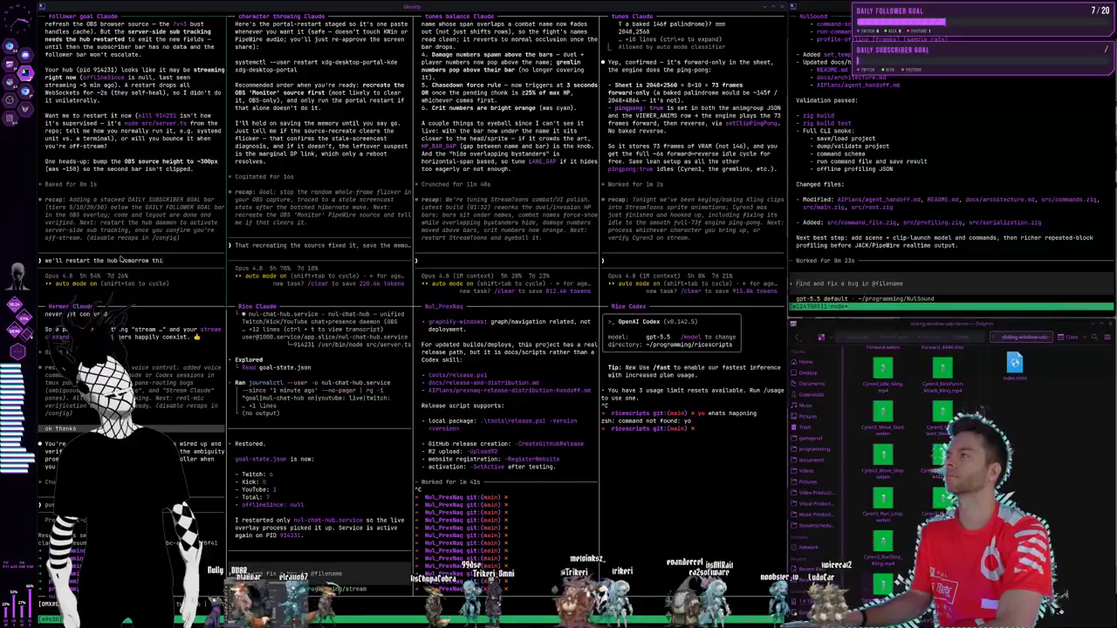
{"action": "type", "text": "s looks great thanks,"}
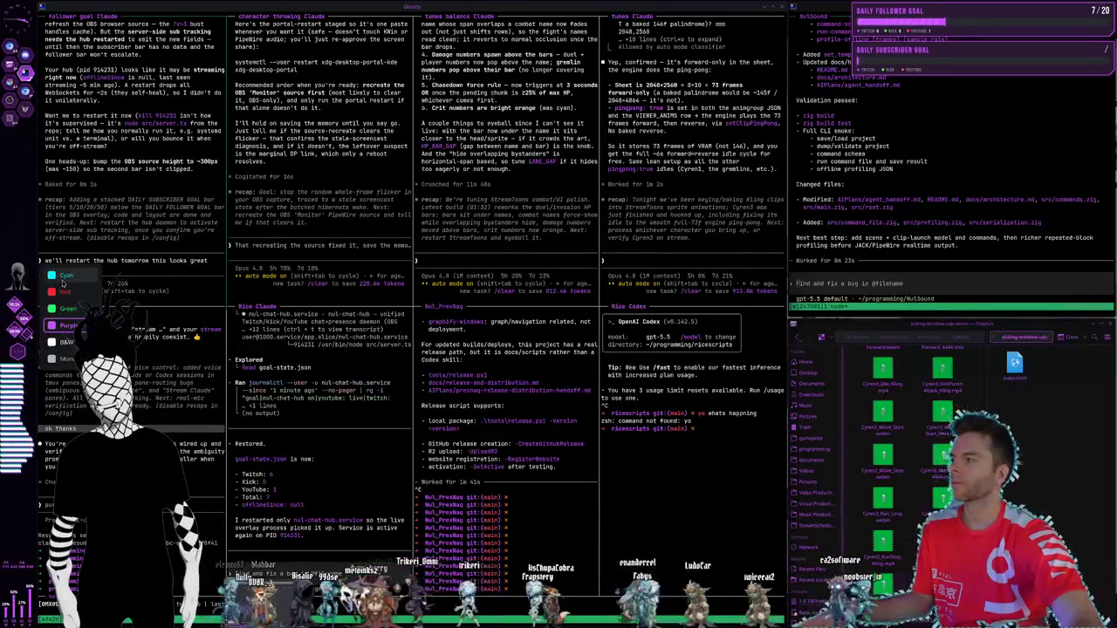
{"action": "left_click", "coordinate": [63, 279]}
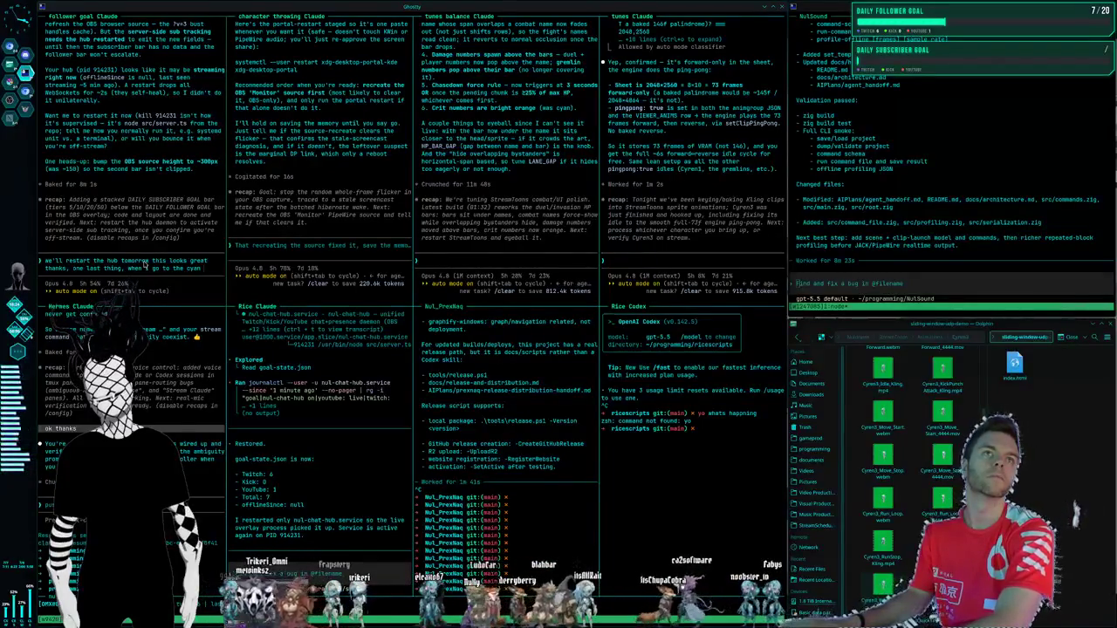
{"action": "type", "text": " color scheme"}
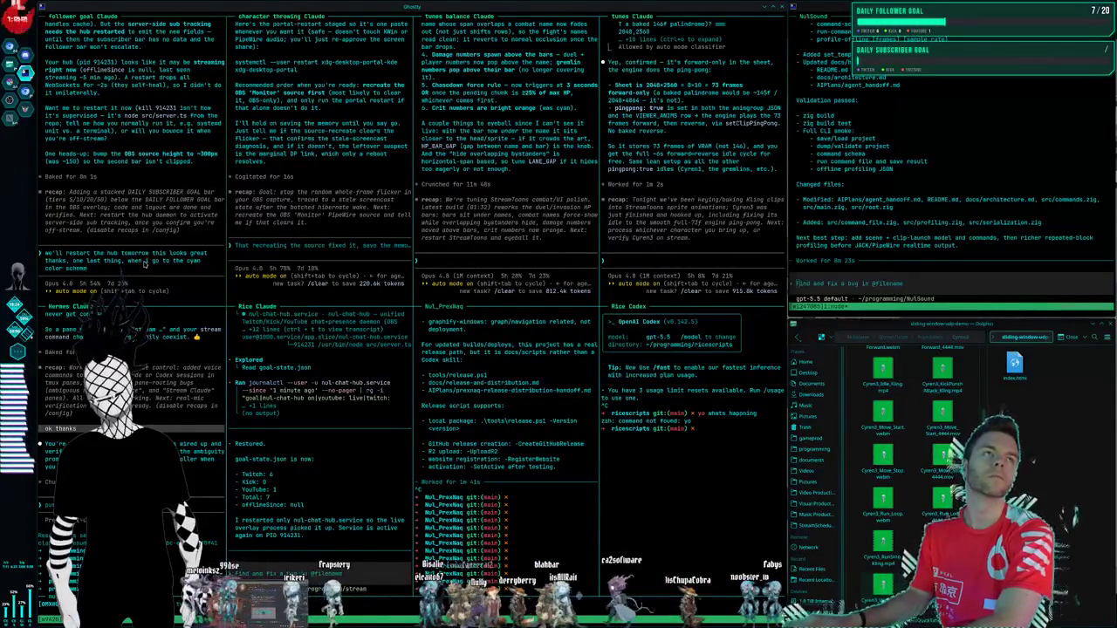
{"action": "type", "text": " is teal color"}
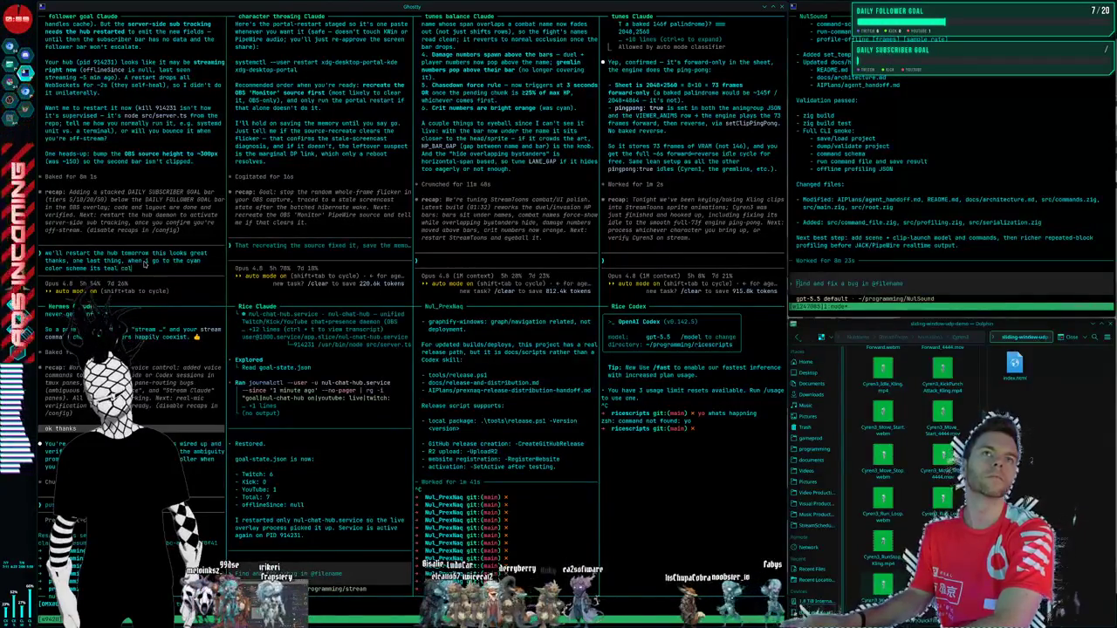
{"action": "type", "text": "ed instead of cyan"}
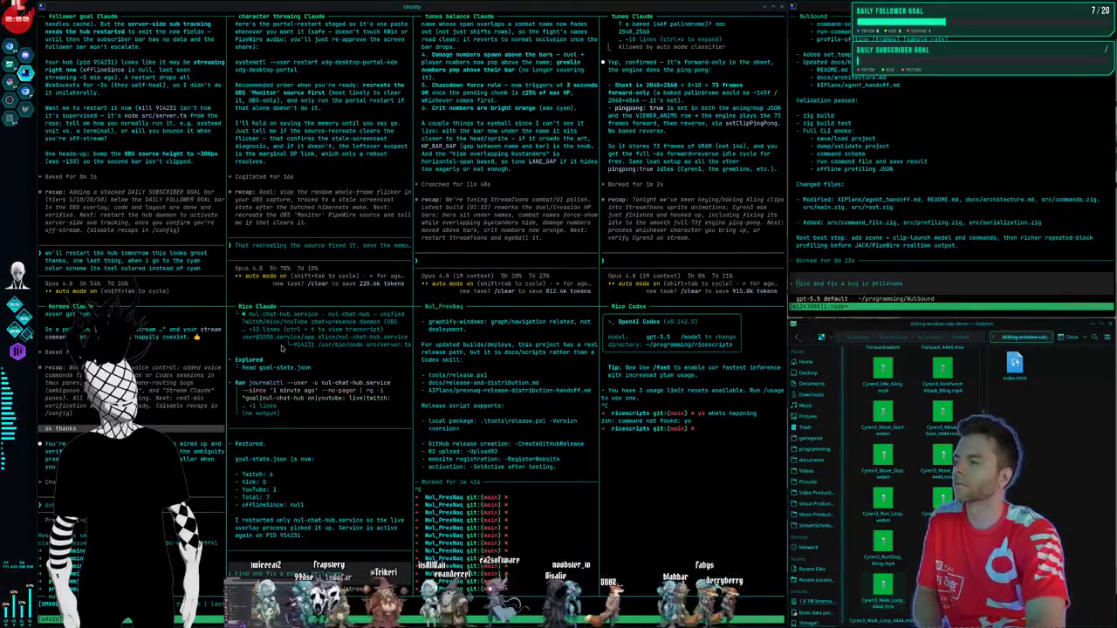
{"action": "key", "text": "Return"}
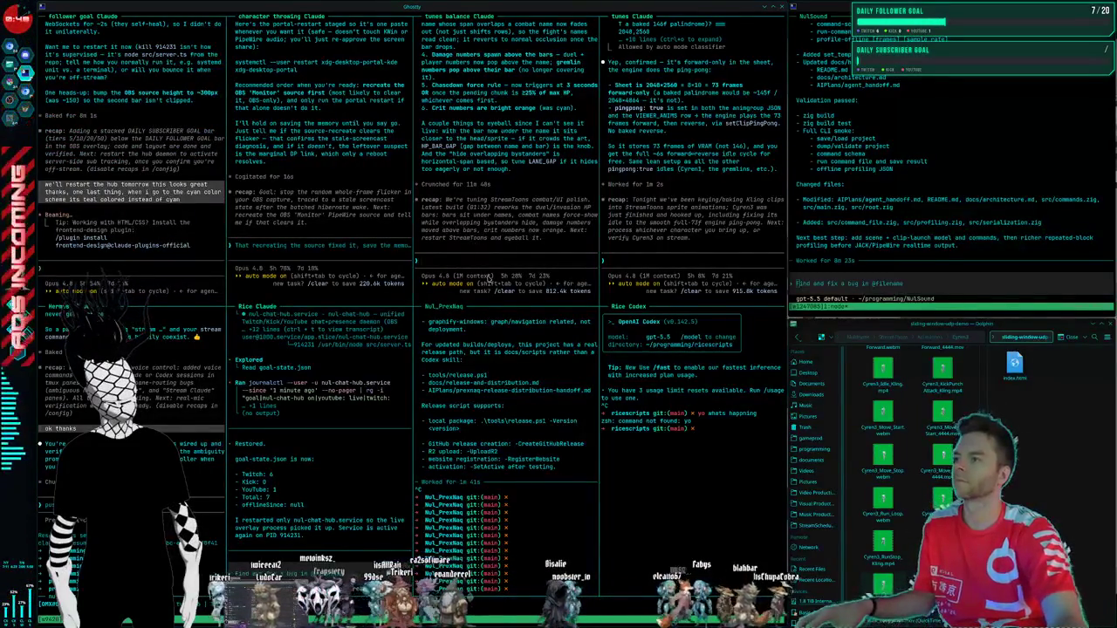
{"action": "key", "text": "super+2"}
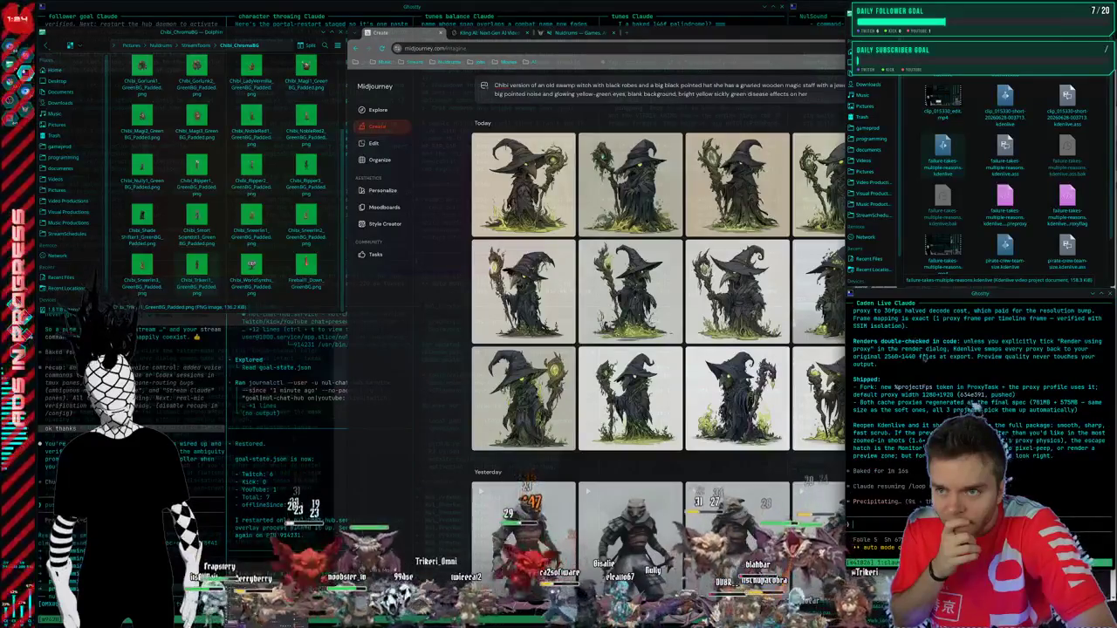
- Open failure-takes-multiple-reasons.kdenlive from the Dolphin window
{"action": "left_click", "coordinate": [958, 176]}
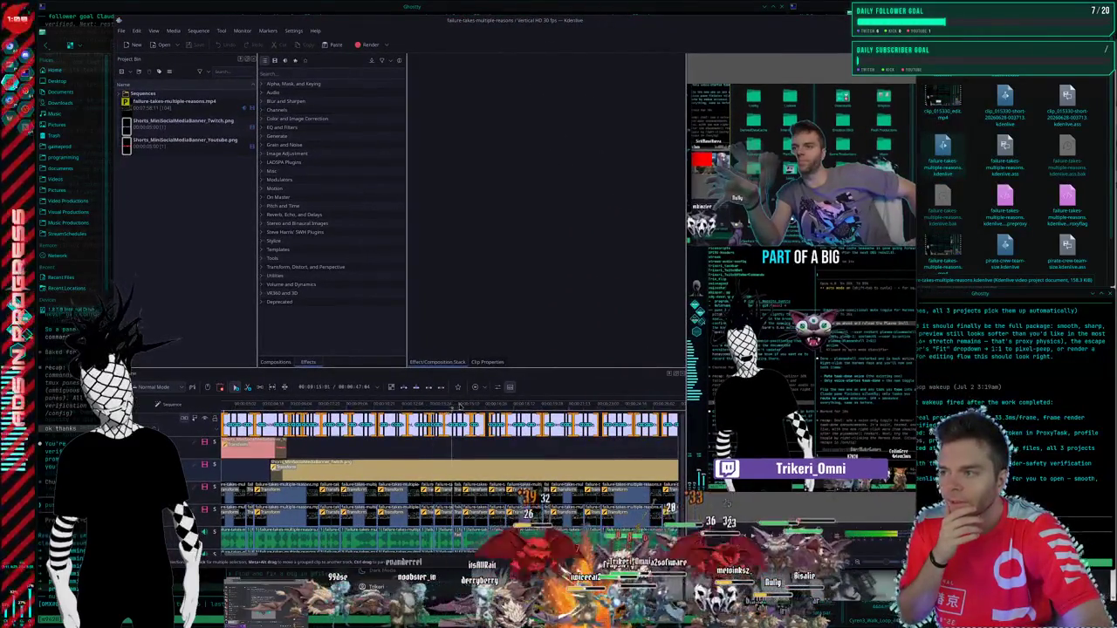
- Preview the short by jumping to about 21 and 24 seconds and scrubbing the captions
{"action": "left_click", "coordinate": [528, 404]}
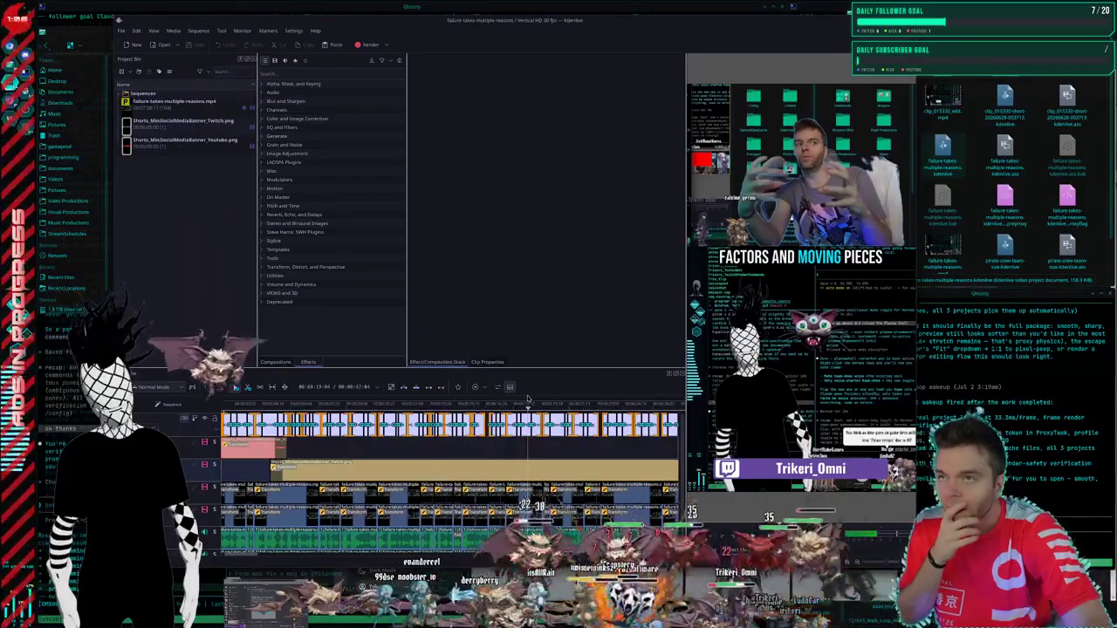
{"action": "left_click", "coordinate": [570, 406]}
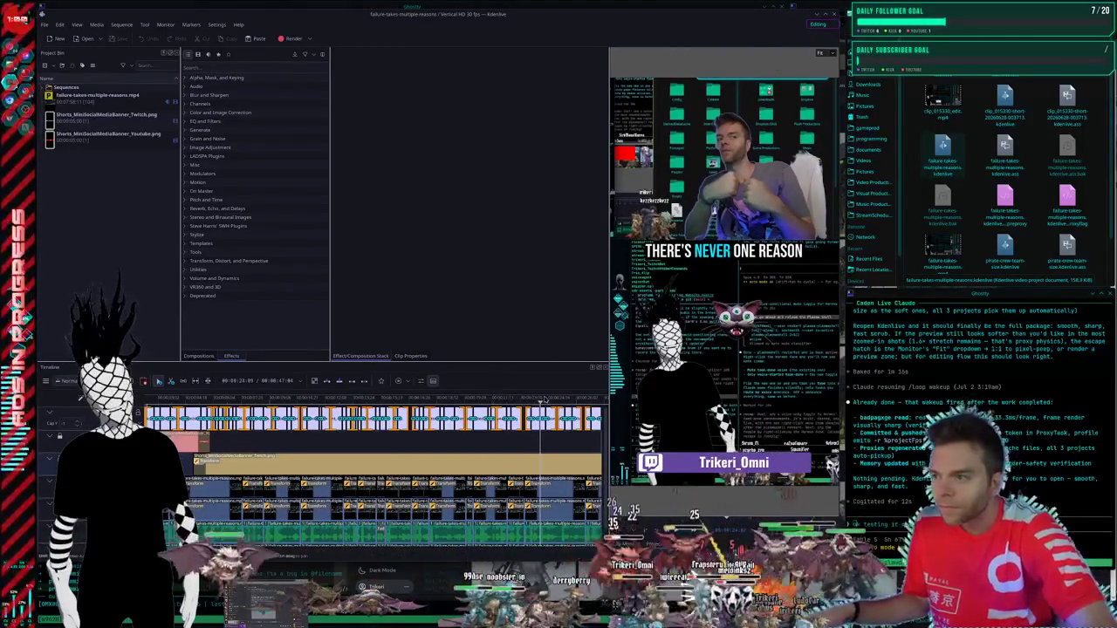
{"action": "left_click_drag", "start_coordinate": [544, 400], "coordinate": [551, 399]}
{"action": "left_click", "coordinate": [342, 399]}
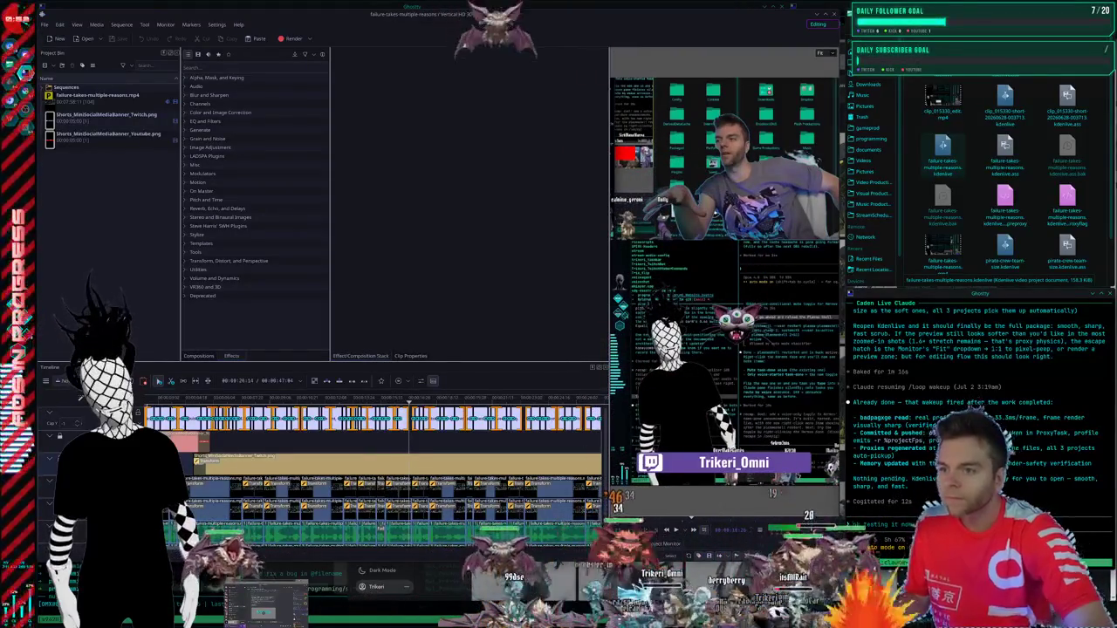
- Send the assistant feedback that the video looks good
{"action": "type", "text": "that looks awesome tha"}
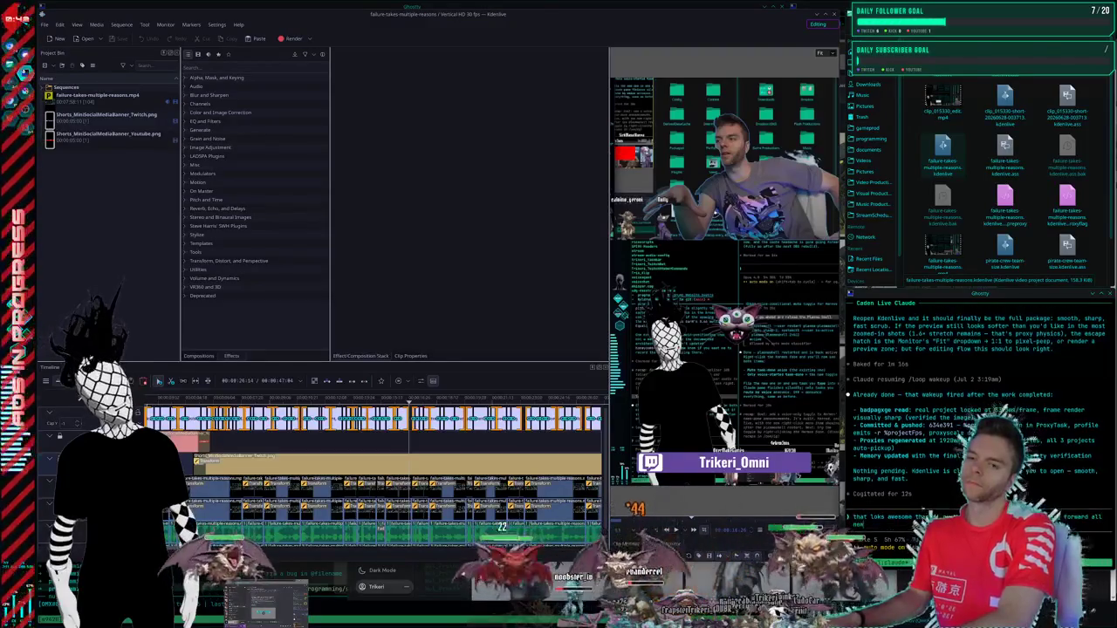
{"action": "type", "text": "owing short"}
{"action": "type", "text": "s are d"}
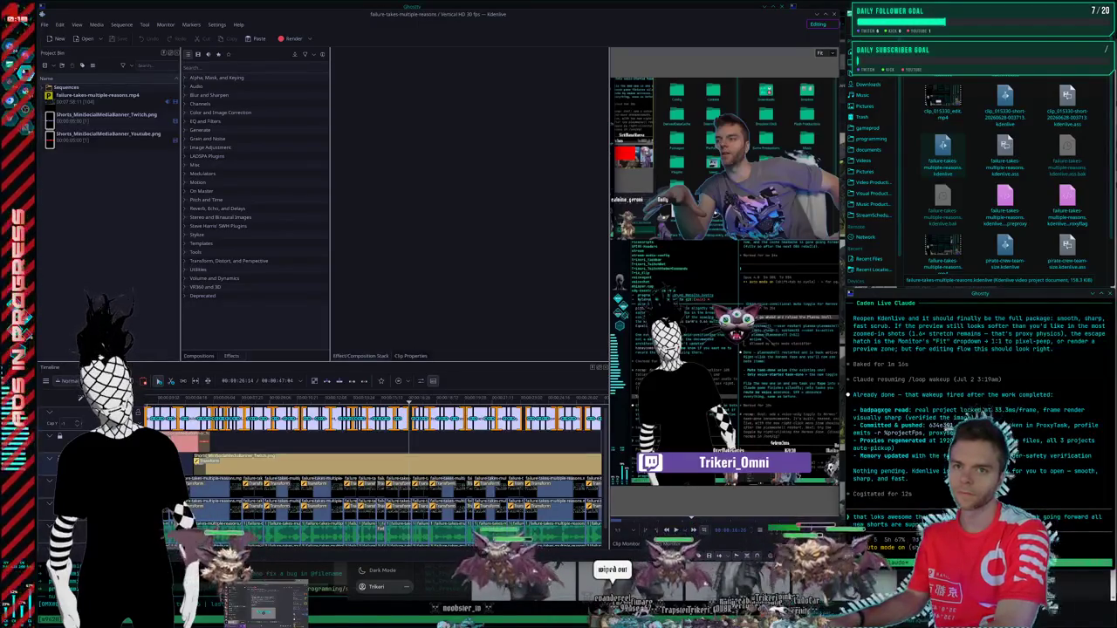
{"action": "key", "text": "Return"}
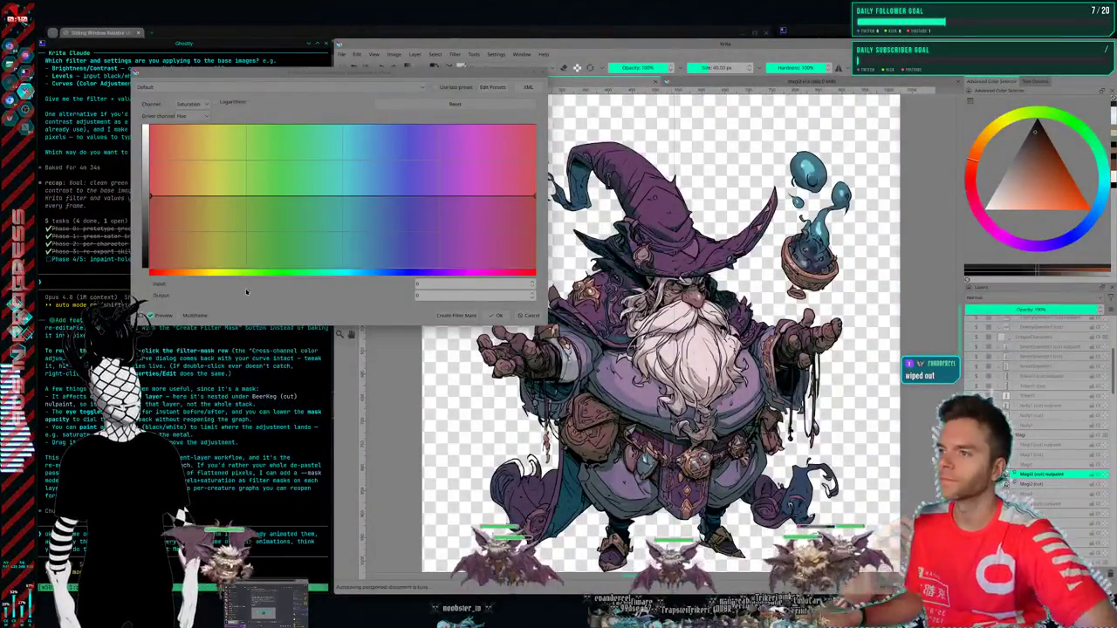
- Add three control points to the Saturation-by-Hue curve and test raising the middle one
{"action": "left_click", "coordinate": [356, 199]}
{"action": "left_click", "coordinate": [395, 198]}
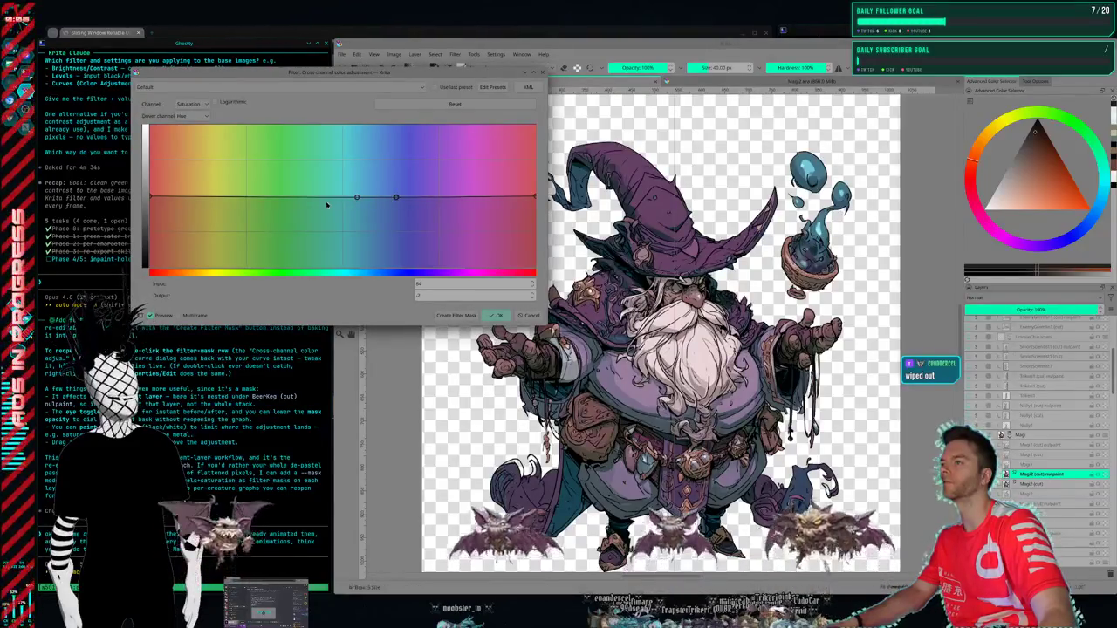
{"action": "left_click", "coordinate": [322, 197]}
{"action": "left_click_drag", "start_coordinate": [357, 197], "coordinate": [357, 172]}
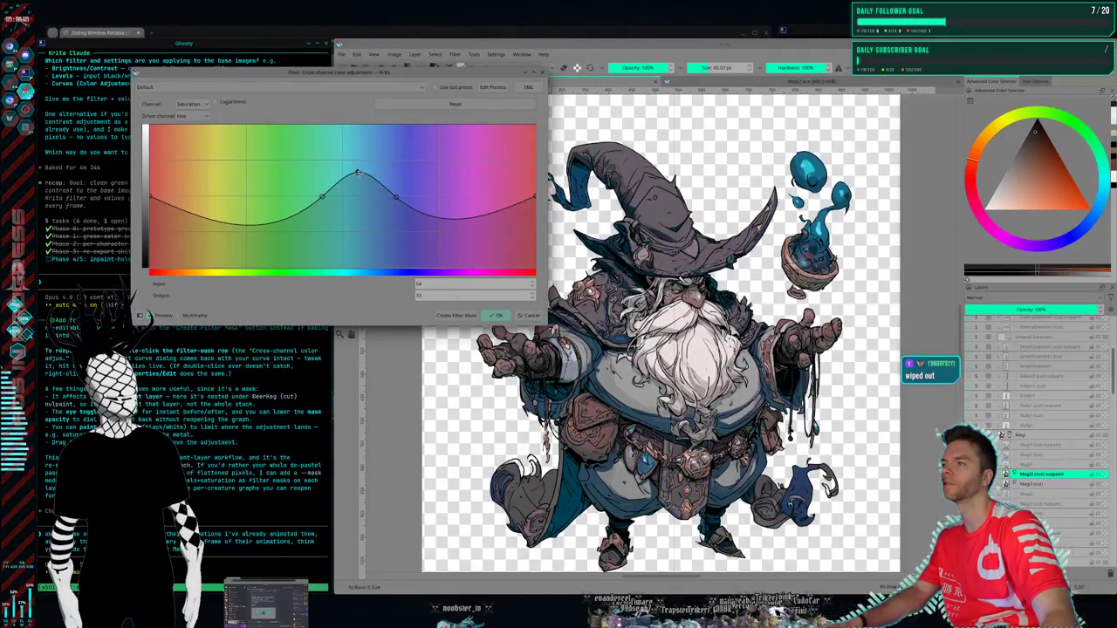
{"action": "left_click_drag", "start_coordinate": [358, 172], "coordinate": [355, 195]}
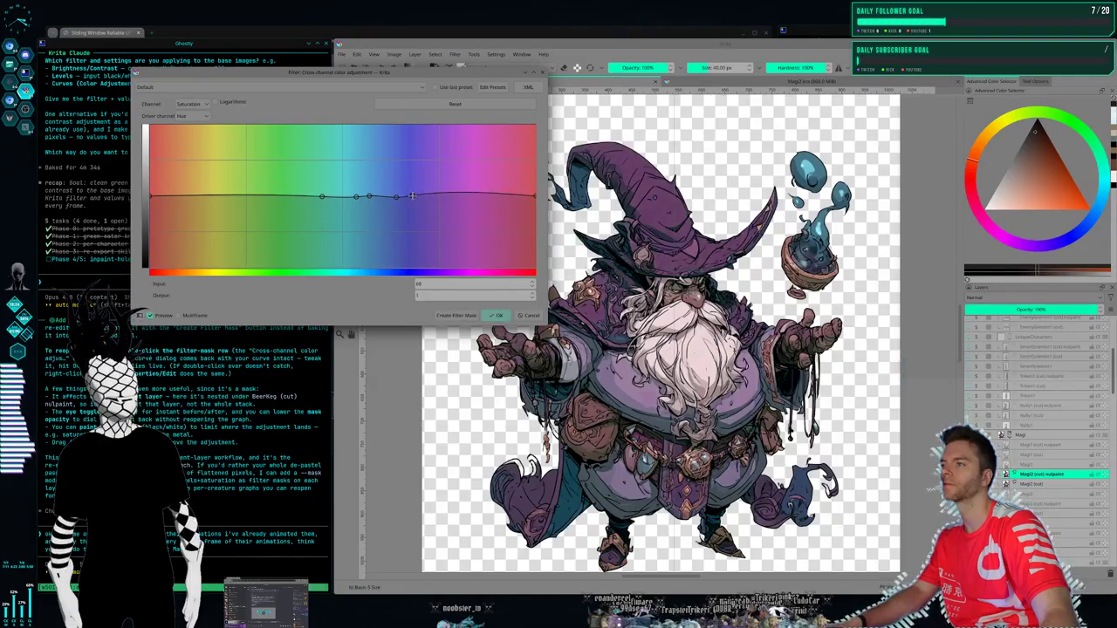
- Shape a sharp blue-violet saturation peak, level other hues, and screenshot the curve settings
{"action": "left_click_drag", "start_coordinate": [410, 197], "coordinate": [394, 152]}
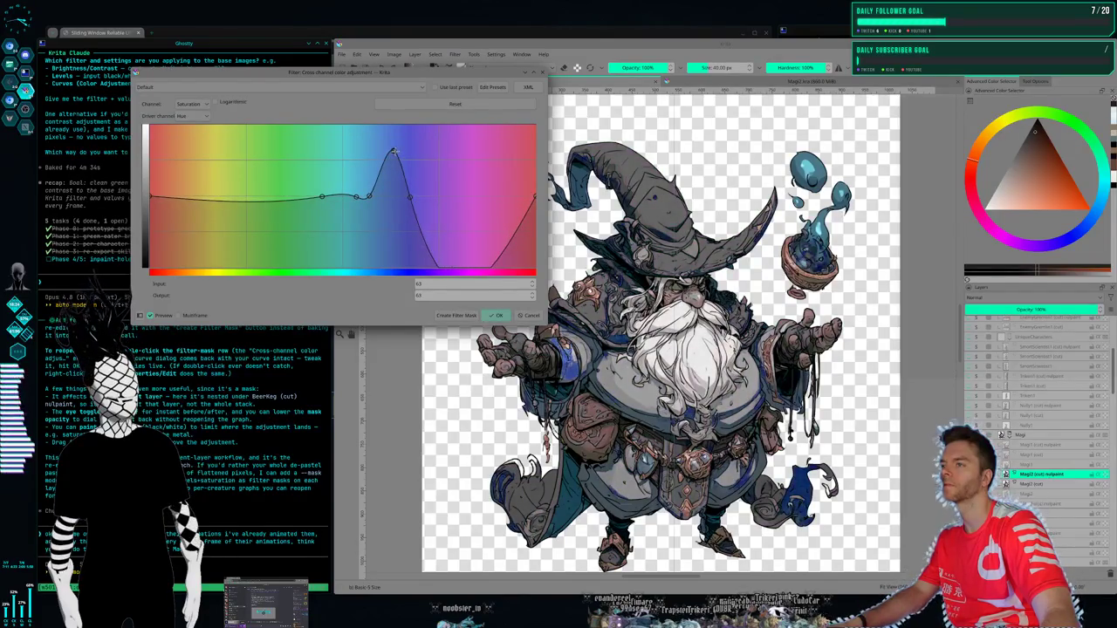
{"action": "left_click_drag", "start_coordinate": [394, 151], "coordinate": [385, 182]}
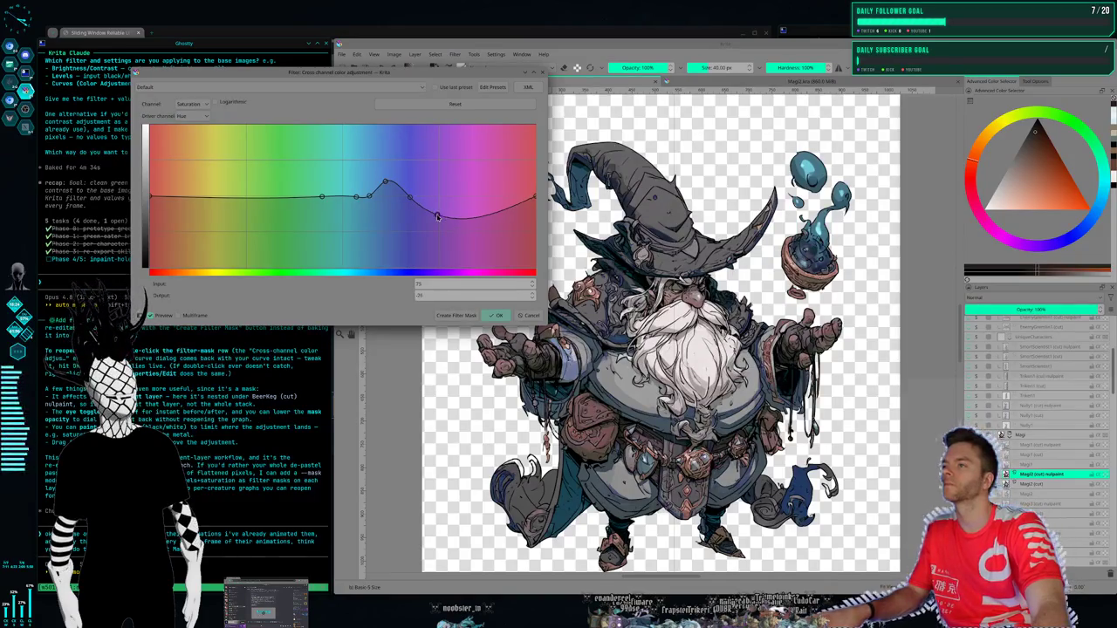
{"action": "left_click_drag", "start_coordinate": [438, 209], "coordinate": [386, 136]}
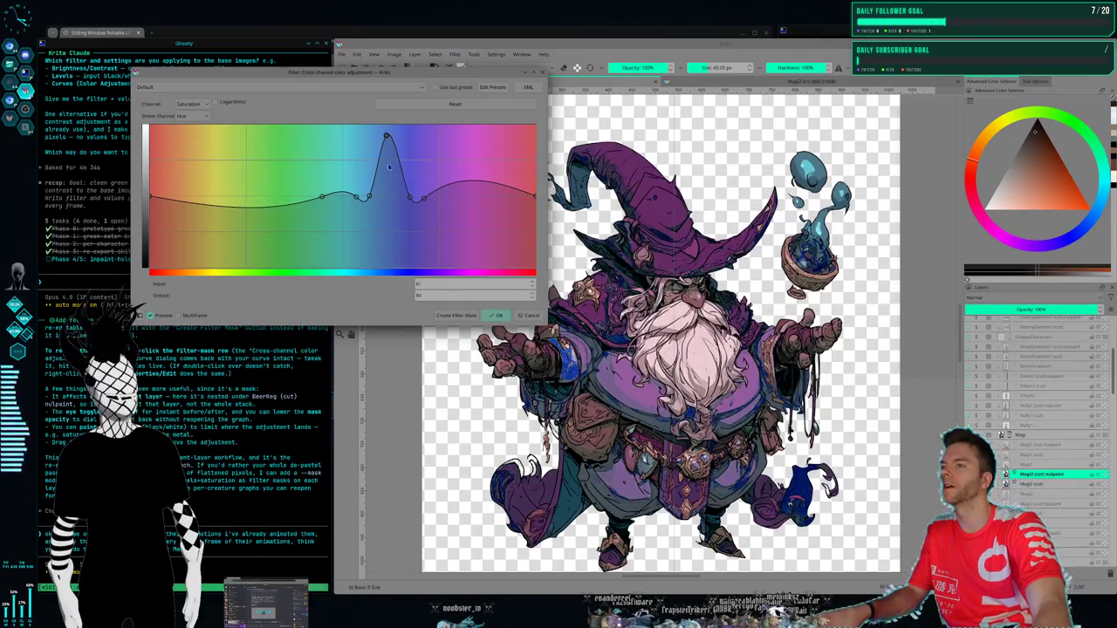
{"action": "left_click_drag", "start_coordinate": [481, 183], "coordinate": [484, 202]}
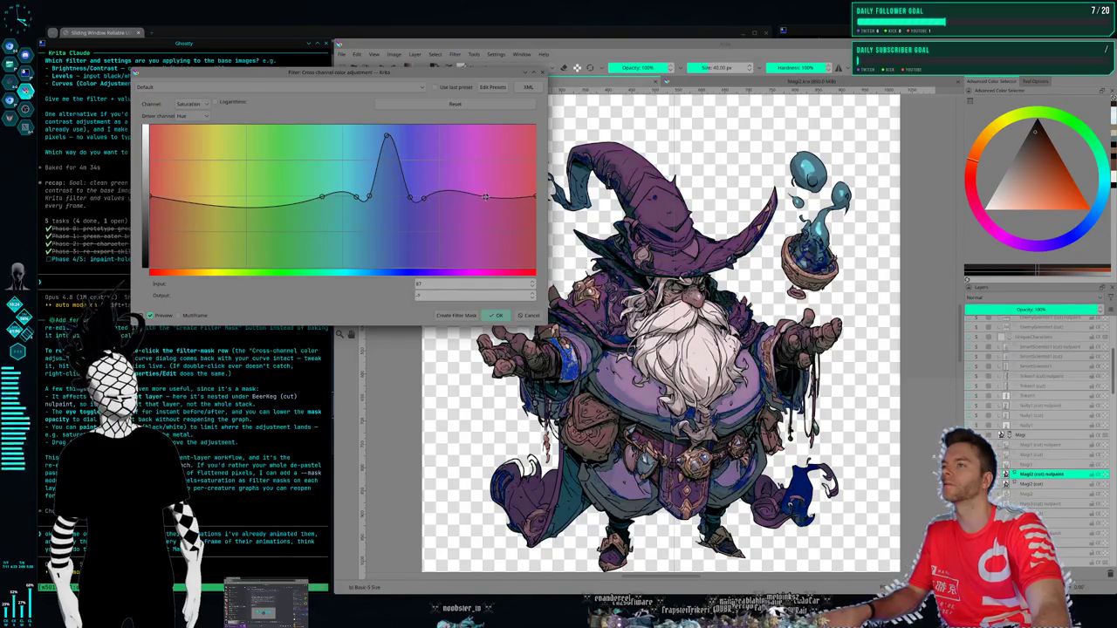
{"action": "left_click", "coordinate": [447, 198]}
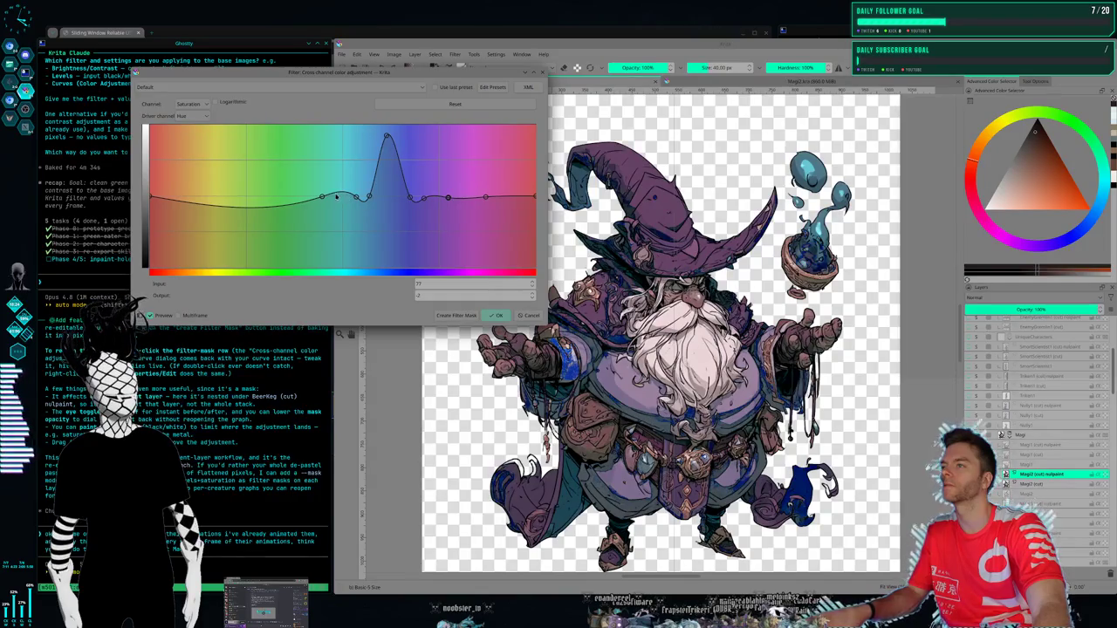
{"action": "left_click_drag", "start_coordinate": [262, 210], "coordinate": [255, 198]}
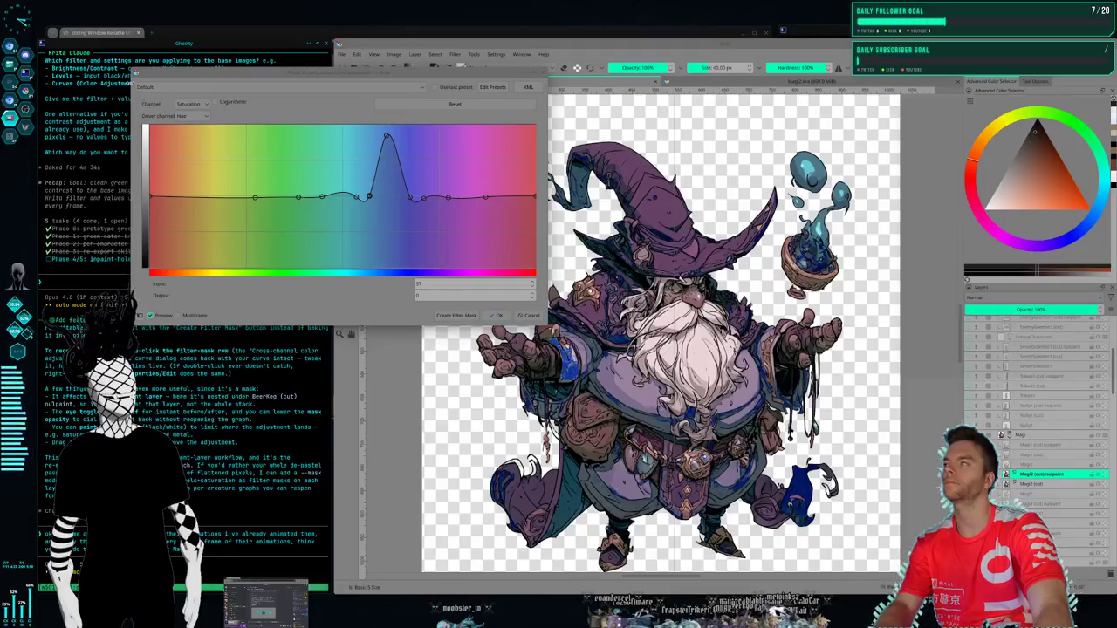
{"action": "key", "text": "Print"}
{"action": "mouse_move", "coordinate": [129, 71]}
{"action": "left_mouse_down"}
{"action": "mouse_move", "coordinate": [578, 335]}
{"action": "mouse_move", "coordinate": [548, 316]}
{"action": "left_mouse_up"}
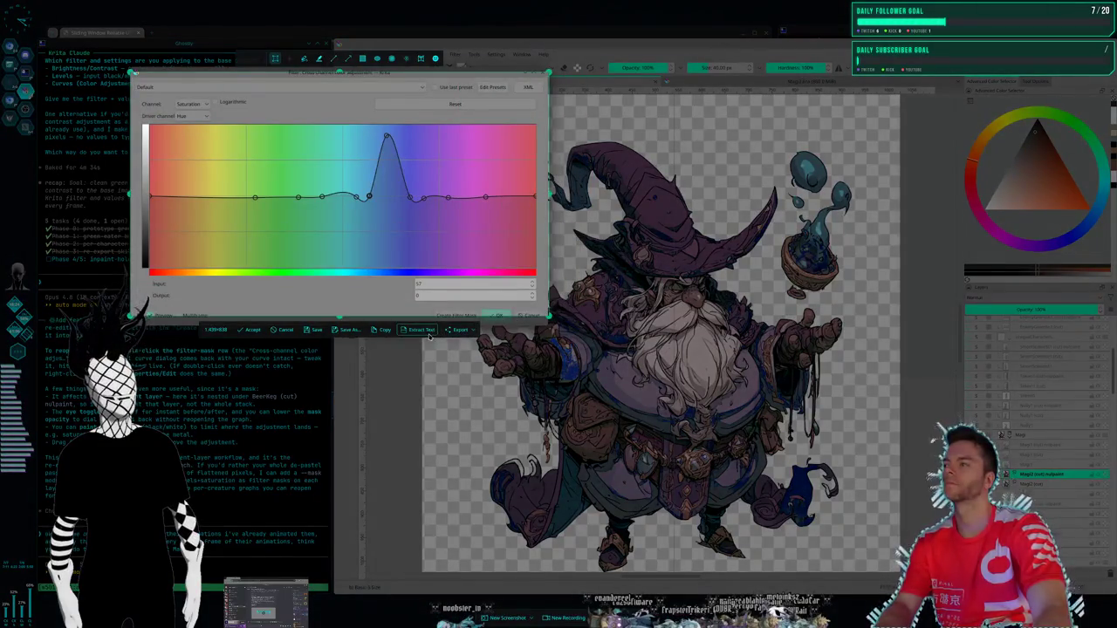
- Copy the curve-settings screenshot, then flatten the blue-violet saturation spike into a small bump
{"action": "left_click", "coordinate": [378, 331]}
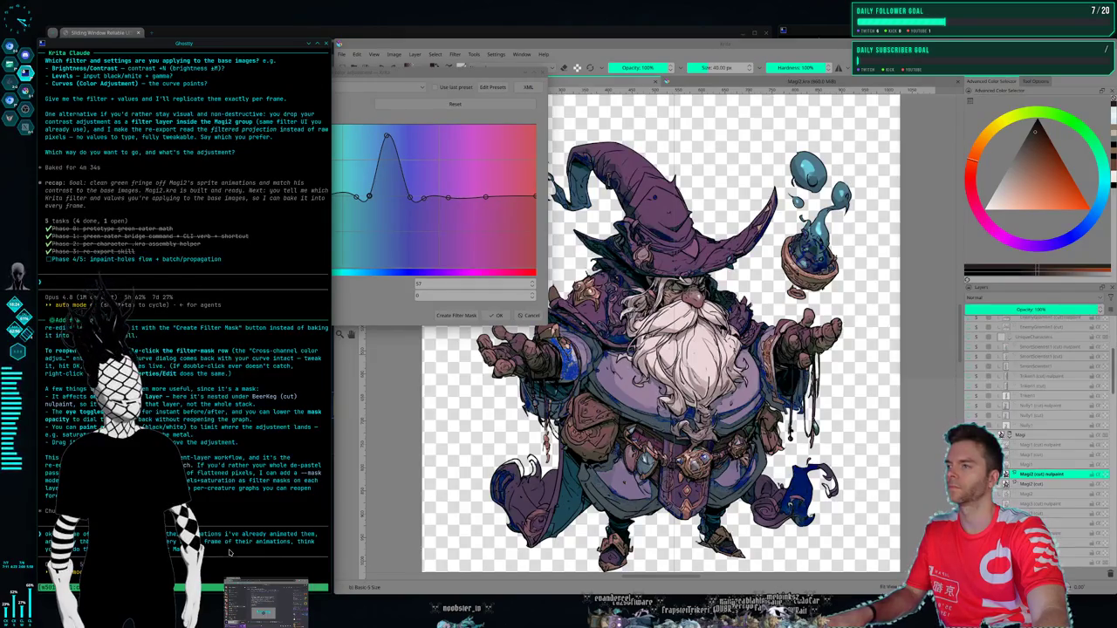
{"action": "left_click", "coordinate": [434, 283]}
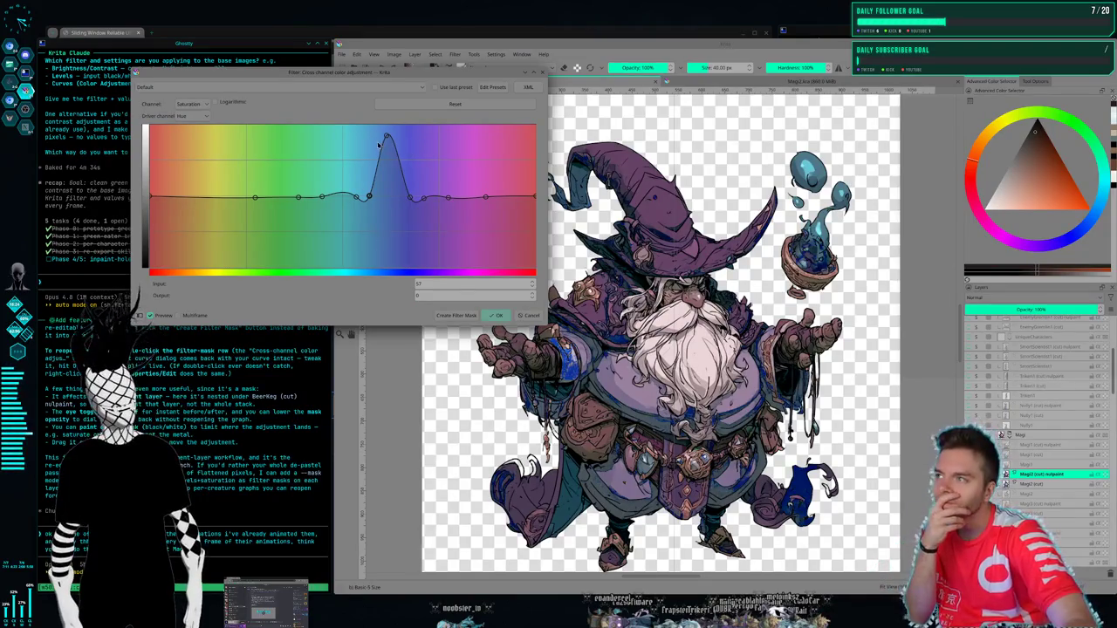
{"action": "mouse_move", "coordinate": [384, 156]}
{"action": "left_mouse_down"}
{"action": "mouse_move", "coordinate": [384, 175]}
{"action": "mouse_move", "coordinate": [363, 183]}
{"action": "left_mouse_up"}
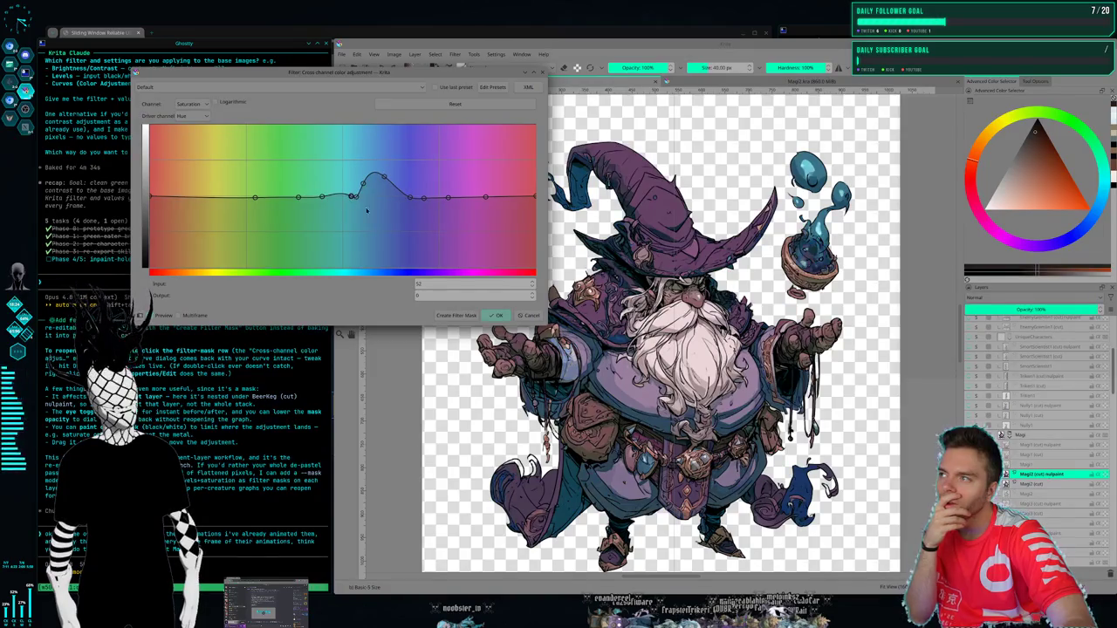
{"action": "mouse_move", "coordinate": [410, 197]}
{"action": "left_mouse_down"}
{"action": "mouse_move", "coordinate": [412, 214]}
{"action": "mouse_move", "coordinate": [410, 199]}
{"action": "left_mouse_up"}
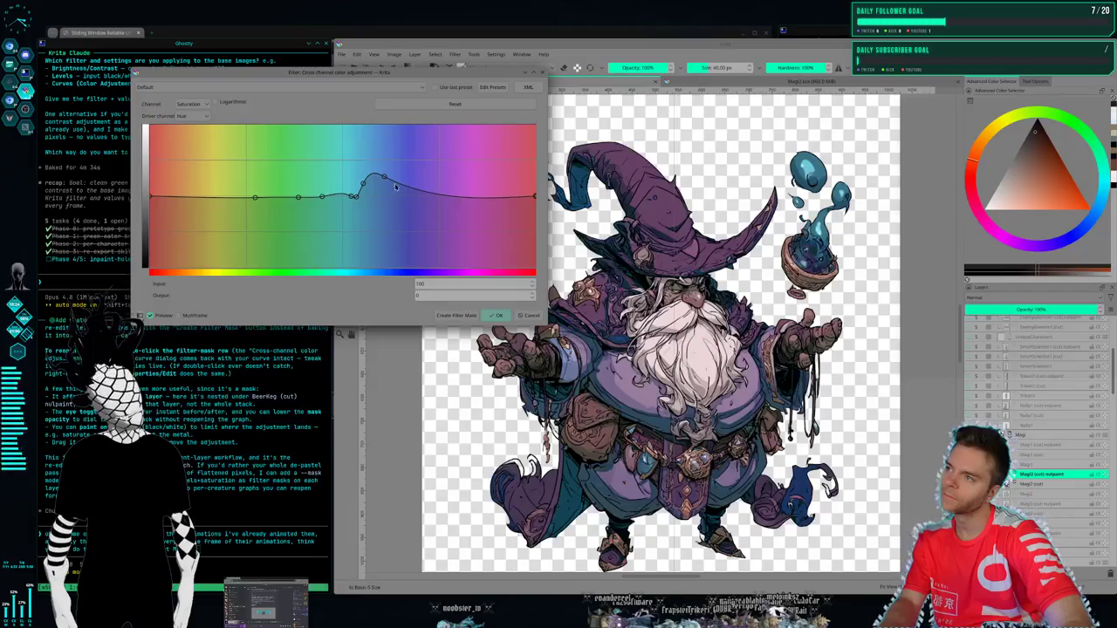
- Smooth the violet bump, delete two extra curve points, and raise the blue-violet peak
{"action": "left_click_drag", "start_coordinate": [369, 186], "coordinate": [329, 199]}
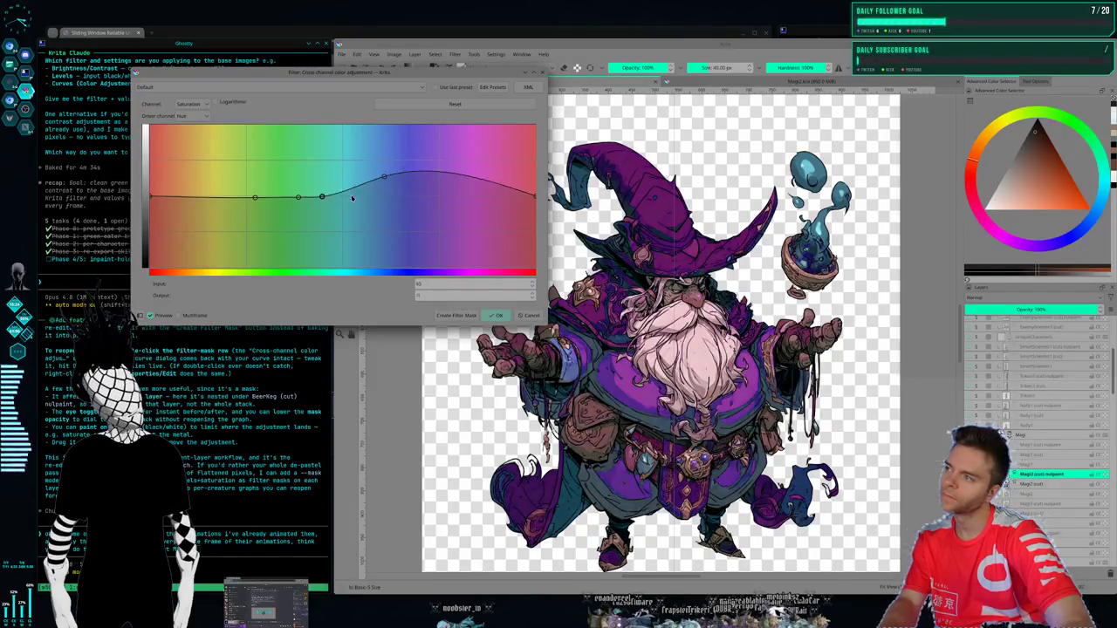
{"action": "key", "text": "Delete"}
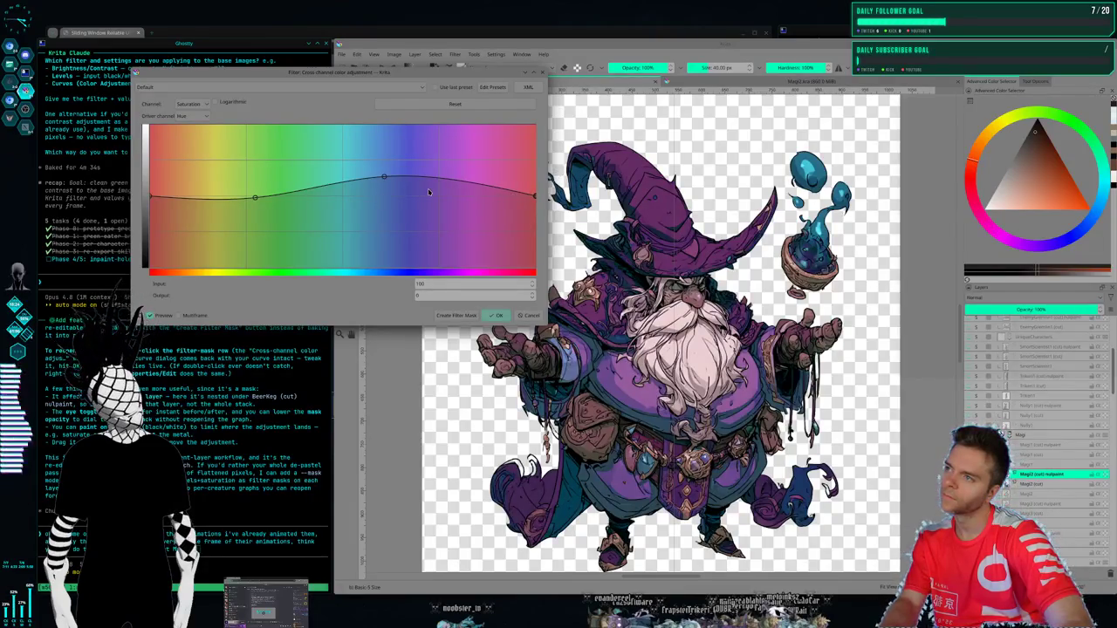
{"action": "key", "text": "Delete"}
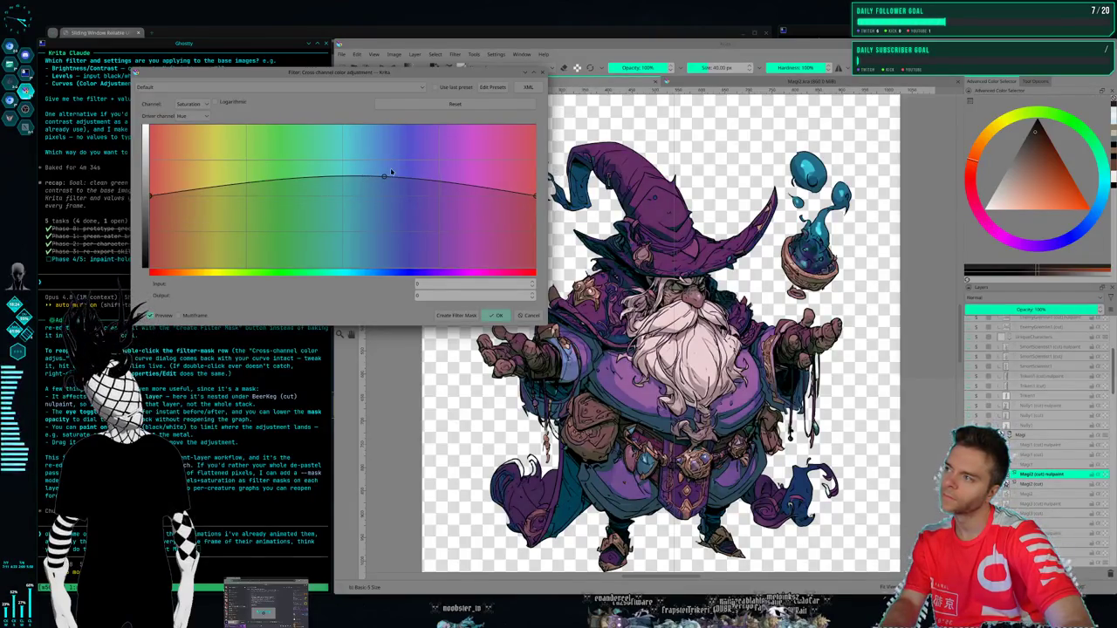
{"action": "mouse_move", "coordinate": [383, 177]}
{"action": "left_mouse_down"}
{"action": "mouse_move", "coordinate": [388, 166]}
{"action": "mouse_move", "coordinate": [409, 178]}
{"action": "mouse_move", "coordinate": [371, 171]}
{"action": "mouse_move", "coordinate": [350, 147]}
{"action": "mouse_move", "coordinate": [359, 161]}
{"action": "left_mouse_up"}
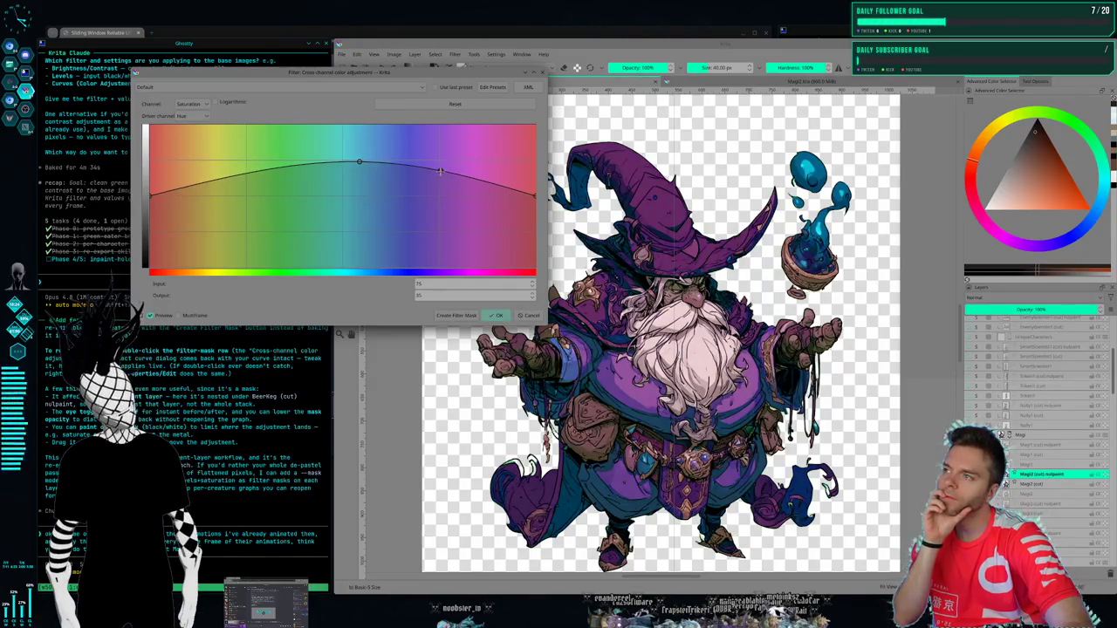
- Lower saturation over the purple and yellow hues and keep the curve as a filter mask
{"action": "left_click_drag", "start_coordinate": [440, 171], "coordinate": [439, 182]}
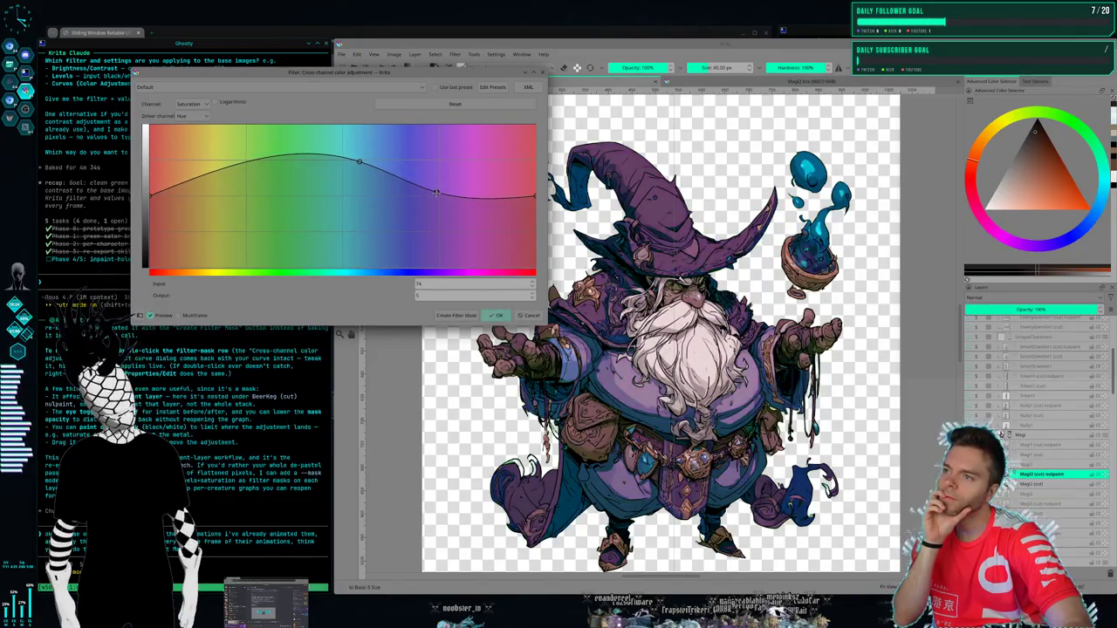
{"action": "mouse_move", "coordinate": [435, 192]}
{"action": "left_mouse_down"}
{"action": "mouse_move", "coordinate": [421, 202]}
{"action": "mouse_move", "coordinate": [433, 198]}
{"action": "left_mouse_up"}
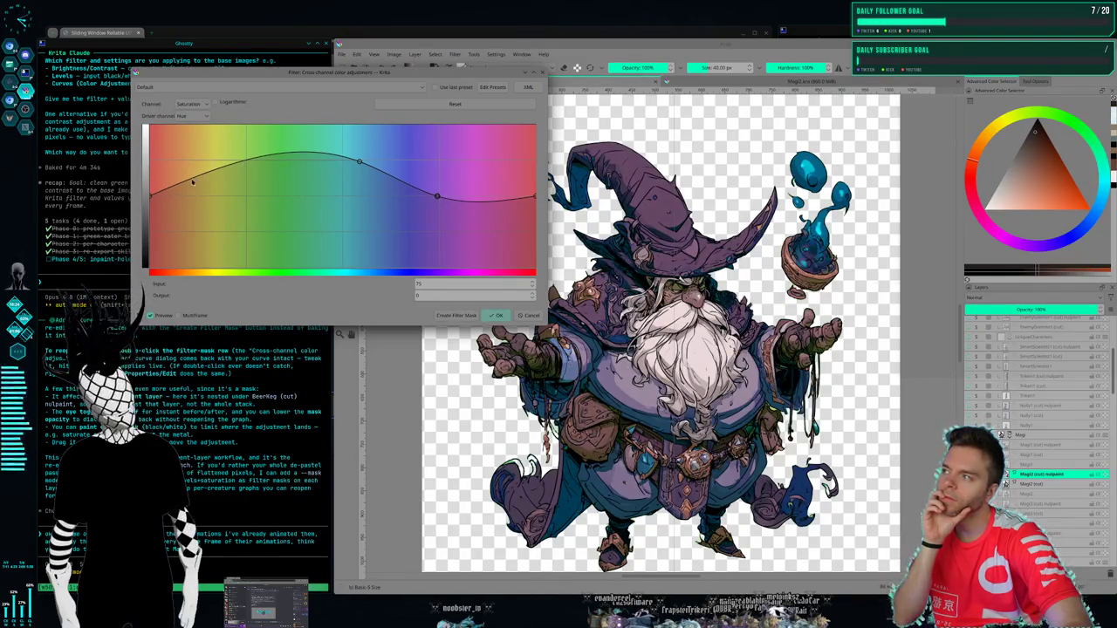
{"action": "mouse_move", "coordinate": [242, 165]}
{"action": "left_mouse_down"}
{"action": "mouse_move", "coordinate": [258, 190]}
{"action": "mouse_move", "coordinate": [301, 199]}
{"action": "mouse_move", "coordinate": [293, 185]}
{"action": "left_mouse_up"}
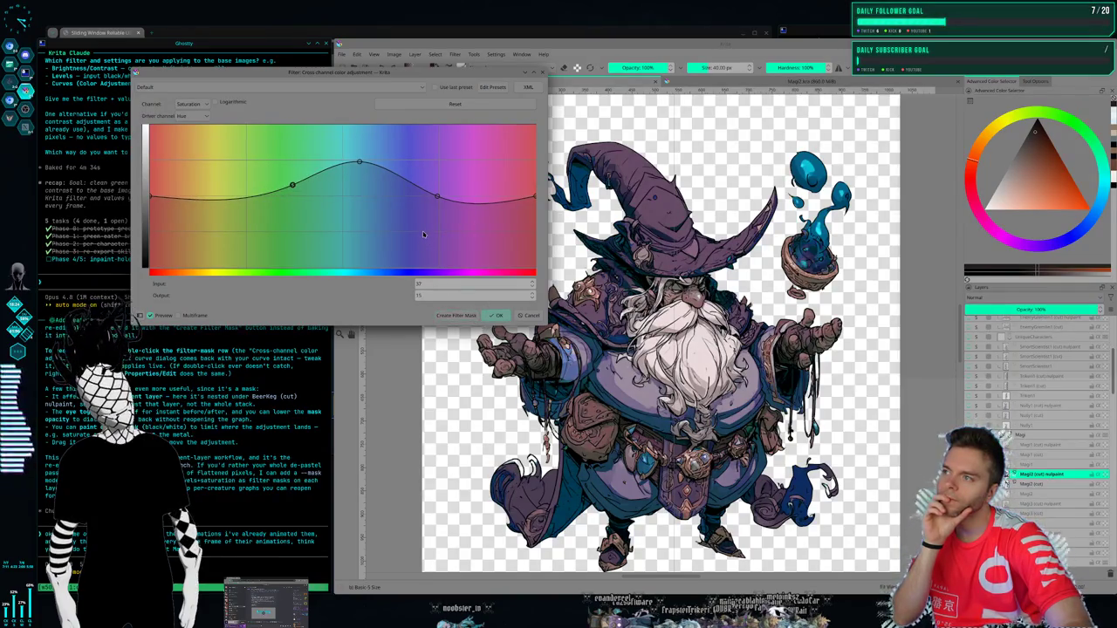
{"action": "mouse_move", "coordinate": [431, 198]}
{"action": "left_mouse_down"}
{"action": "mouse_move", "coordinate": [402, 201]}
{"action": "mouse_move", "coordinate": [431, 198]}
{"action": "left_mouse_up"}
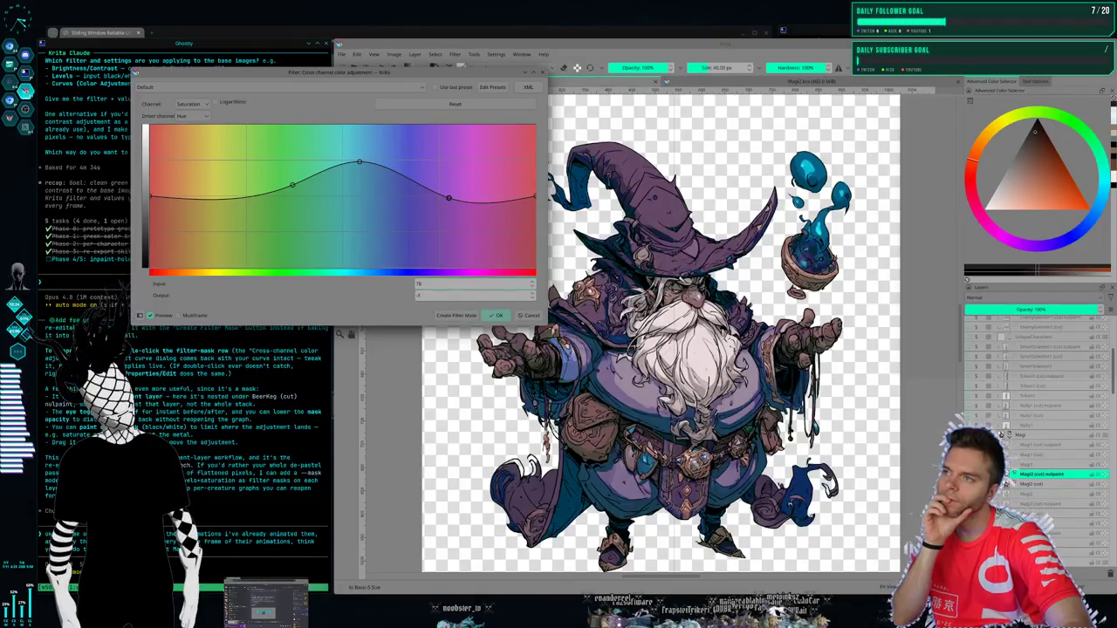
{"action": "left_click", "coordinate": [462, 317]}
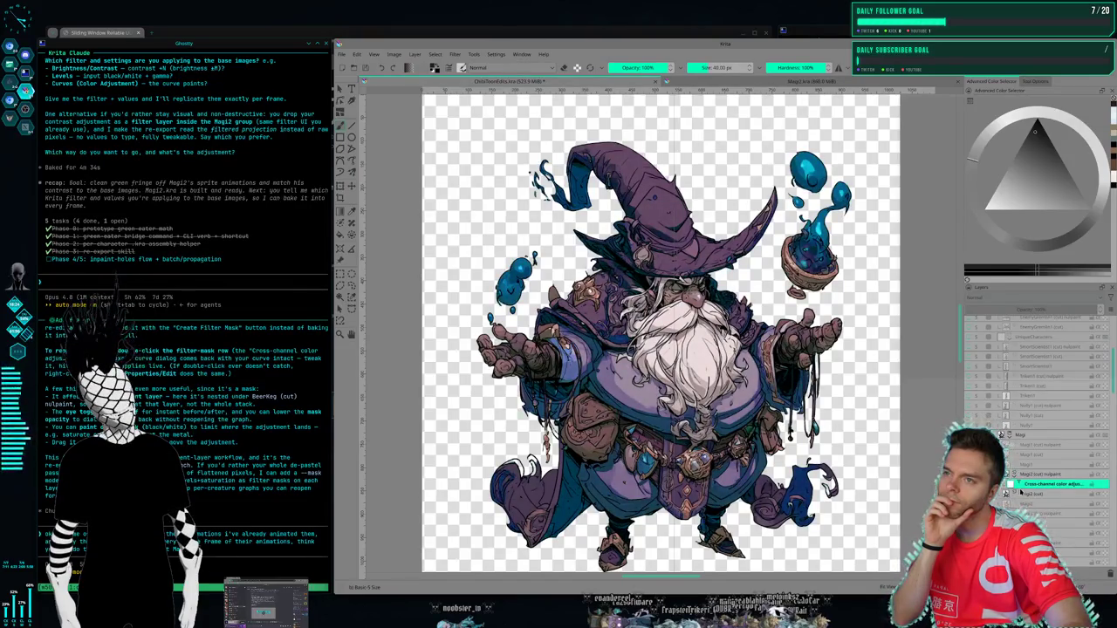
- Select the new filter mask under Magi2 (cut) nukpaint and reopen Cross-channel color adjustment
{"action": "left_click", "coordinate": [1052, 474]}
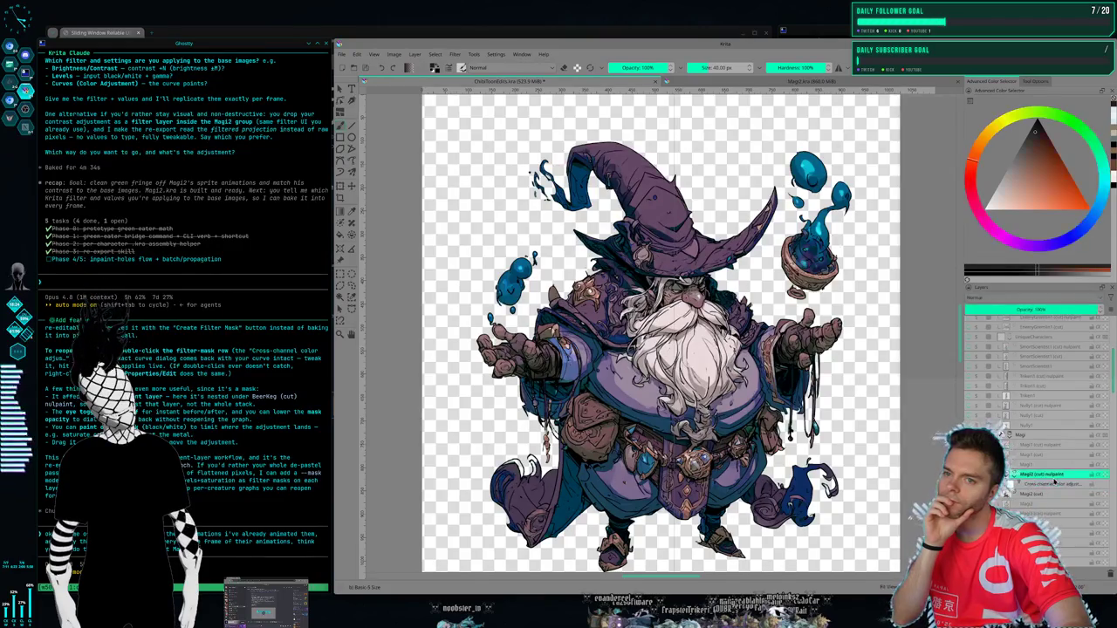
{"action": "left_click", "coordinate": [1012, 484]}
{"action": "left_click", "coordinate": [1017, 475]}
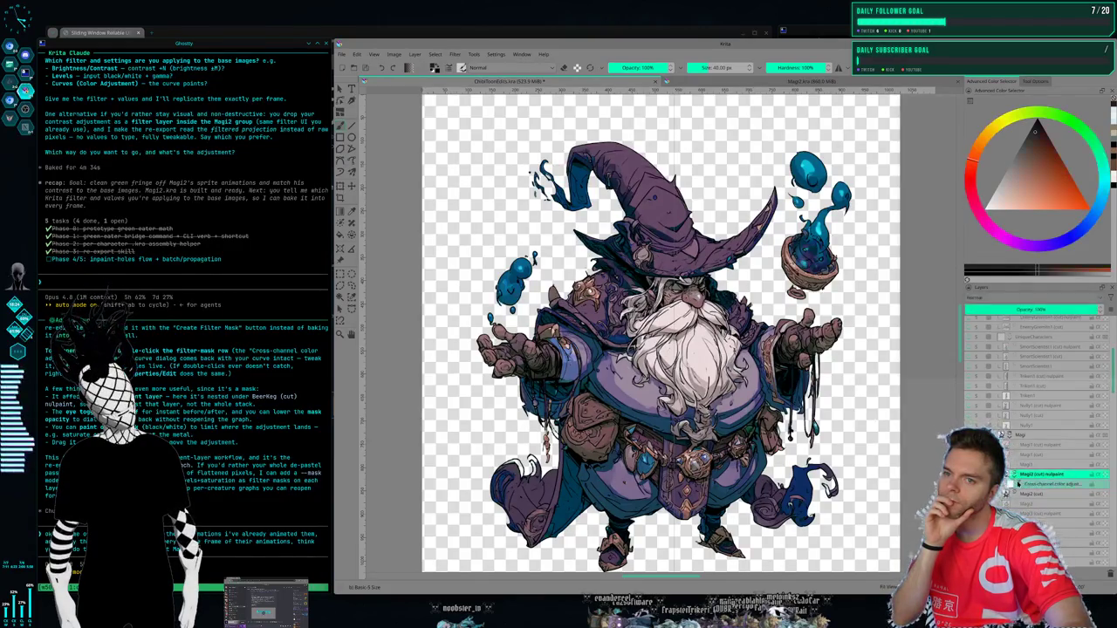
{"action": "left_click", "coordinate": [1010, 486]}
{"action": "left_click", "coordinate": [1038, 484]}
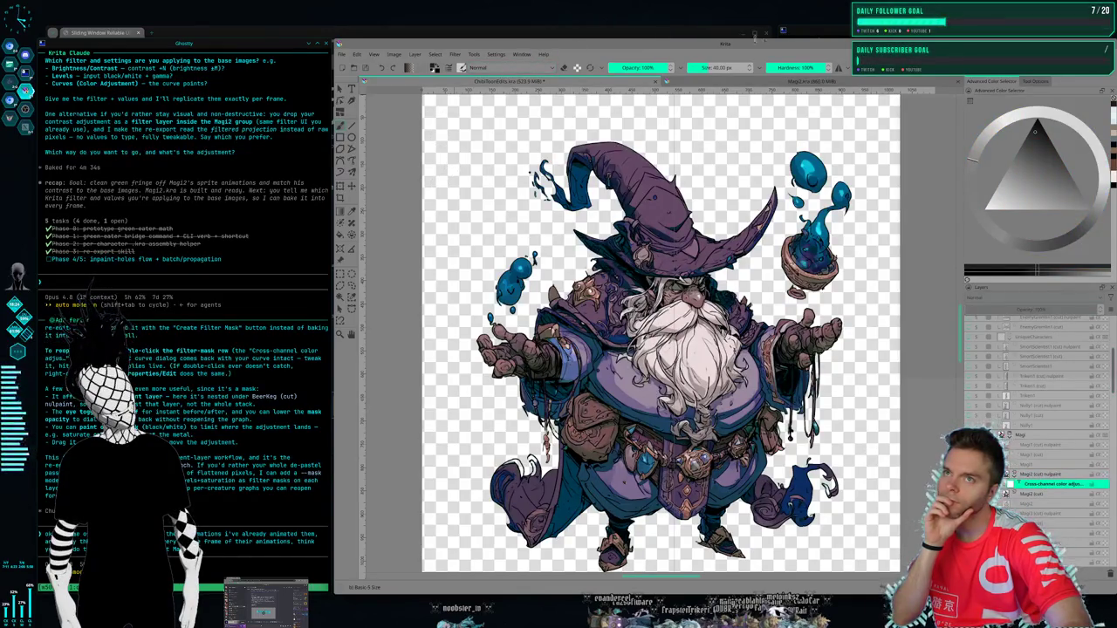
{"action": "left_click", "coordinate": [475, 55]}
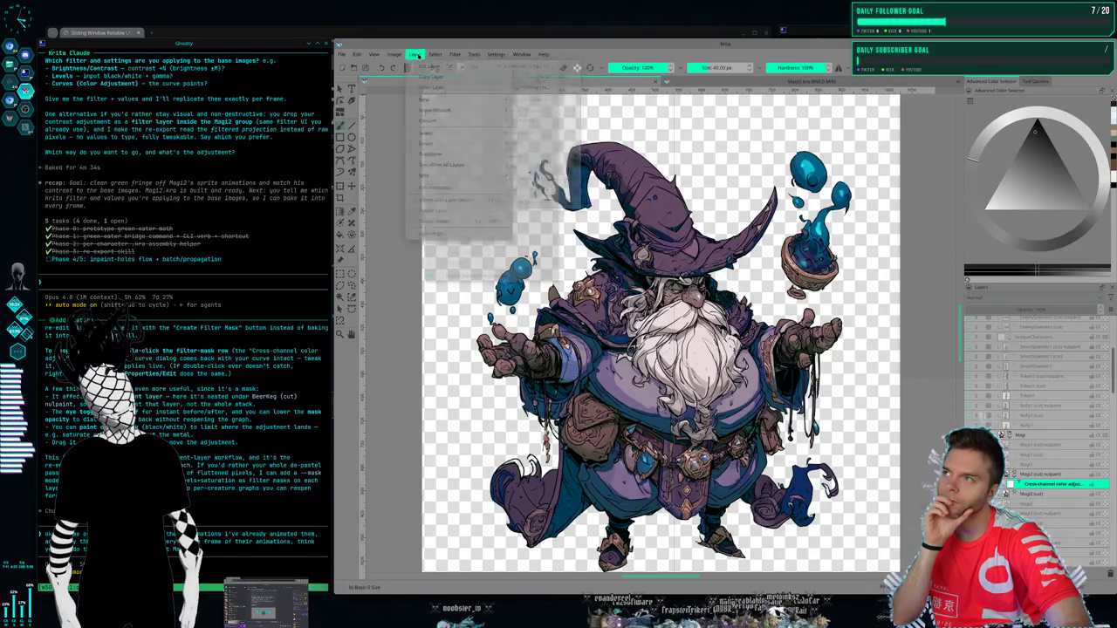
{"action": "left_click", "coordinate": [611, 136]}
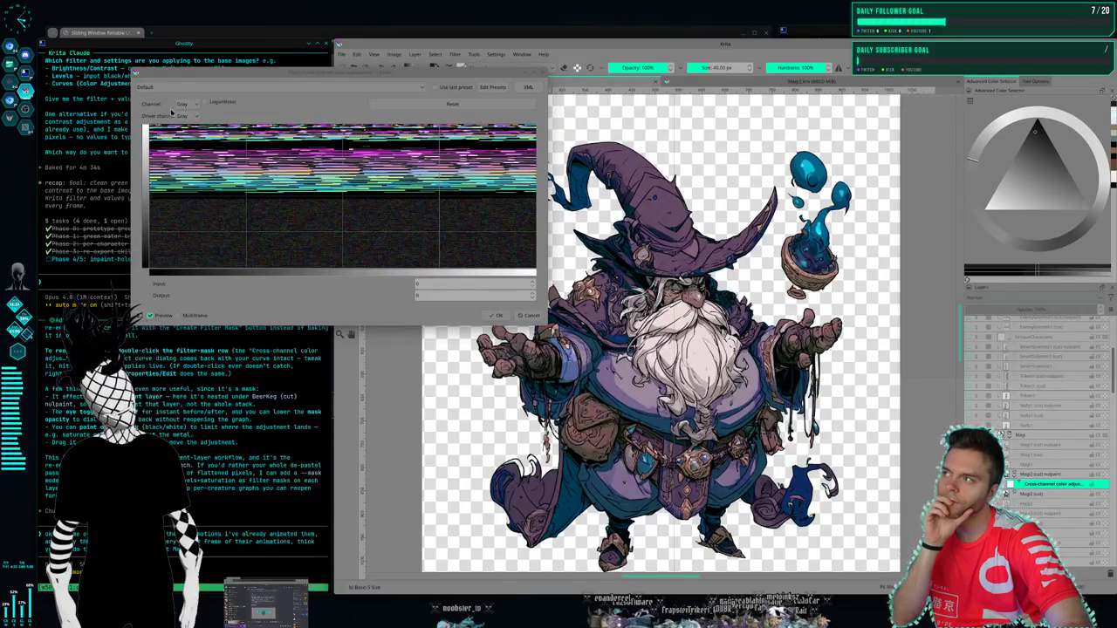
- Close the garbled cross-channel dialog and remove the broken filter mask from the Magi2 layer
{"action": "left_click", "coordinate": [184, 115]}
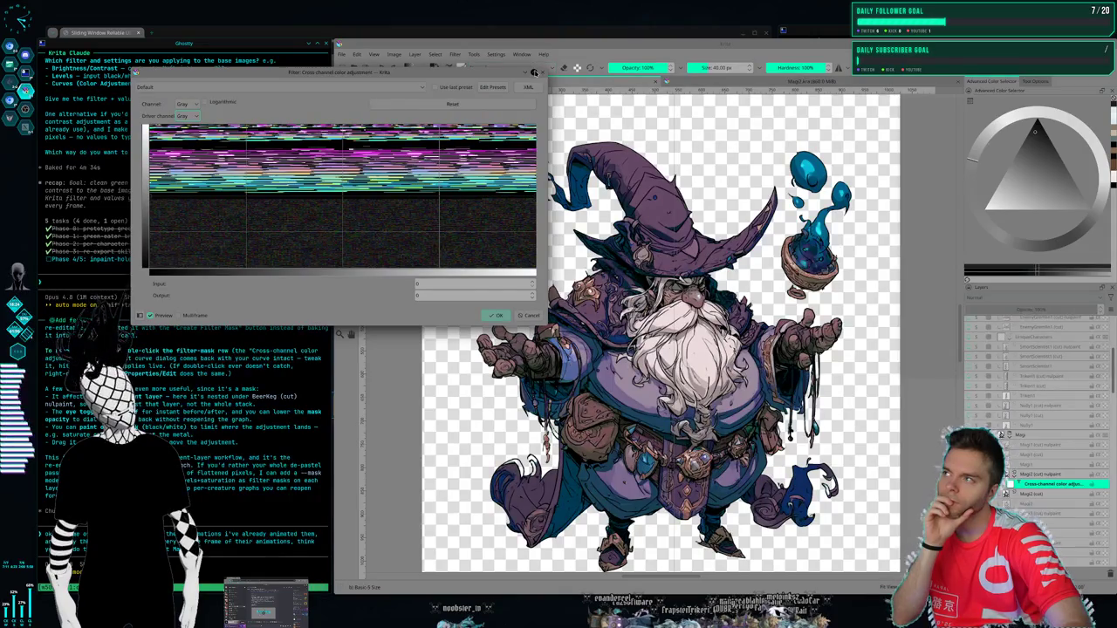
{"action": "left_click", "coordinate": [542, 74]}
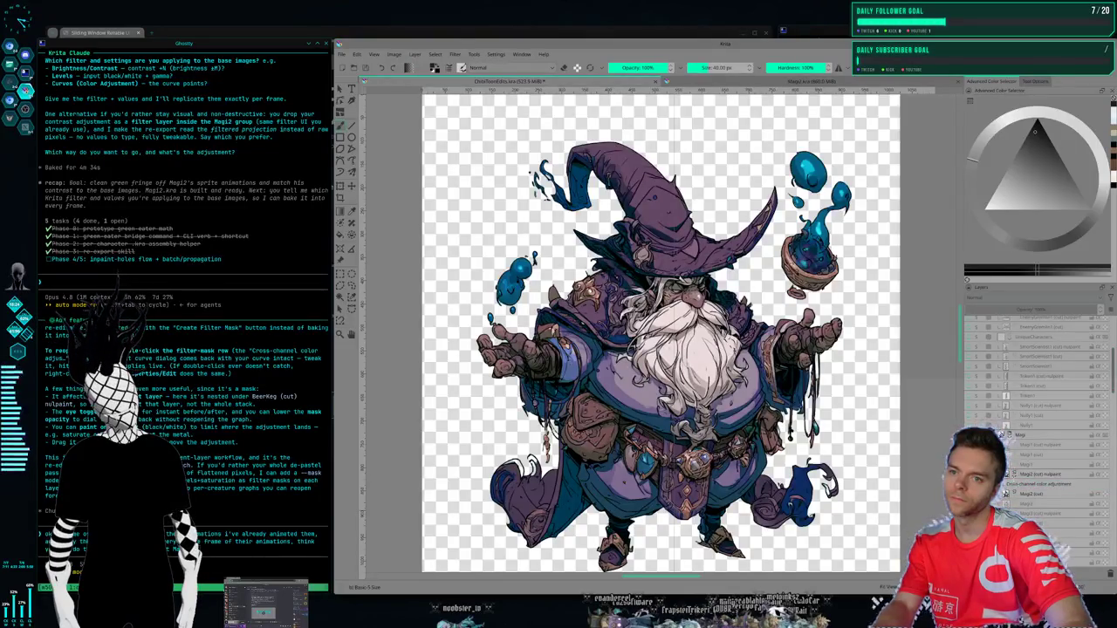
{"action": "left_click", "coordinate": [1035, 476]}
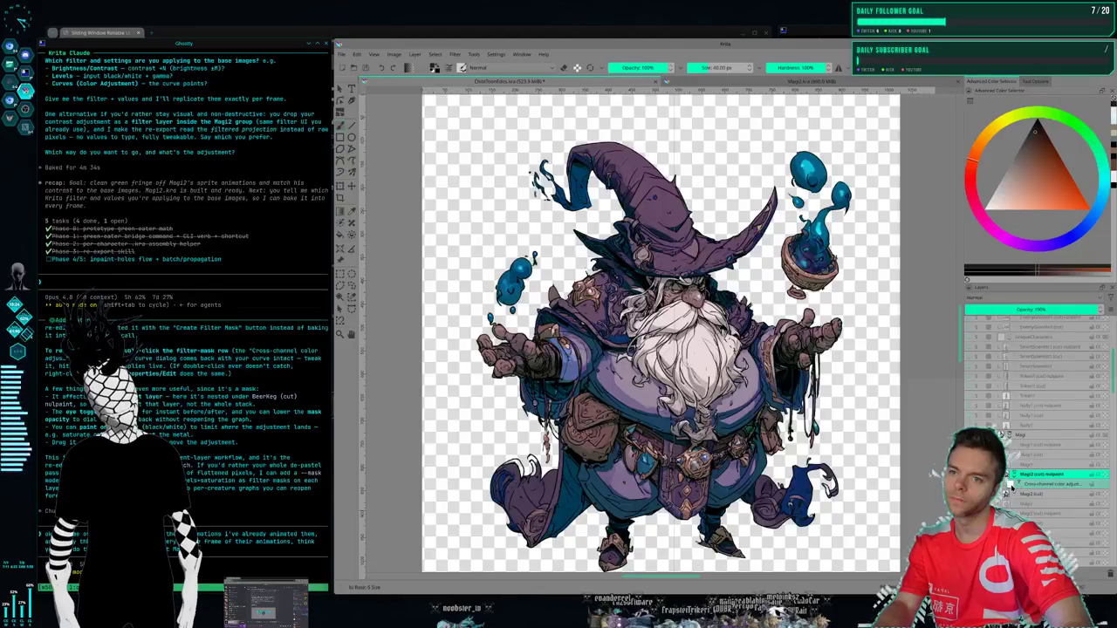
{"action": "left_click", "coordinate": [1033, 485]}
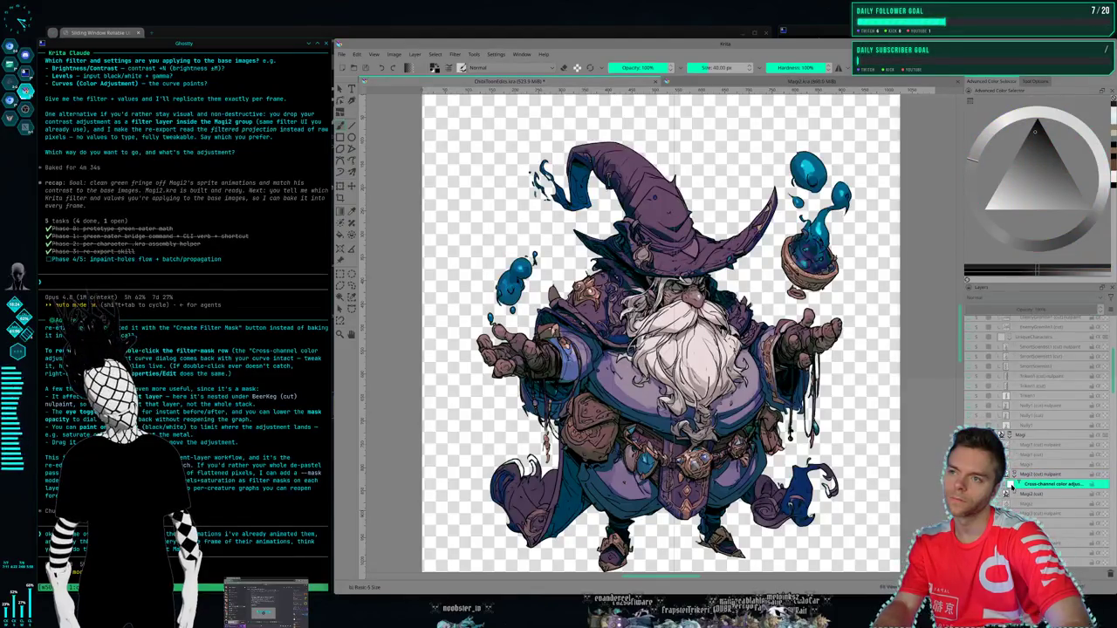
{"action": "left_click", "coordinate": [1012, 474]}
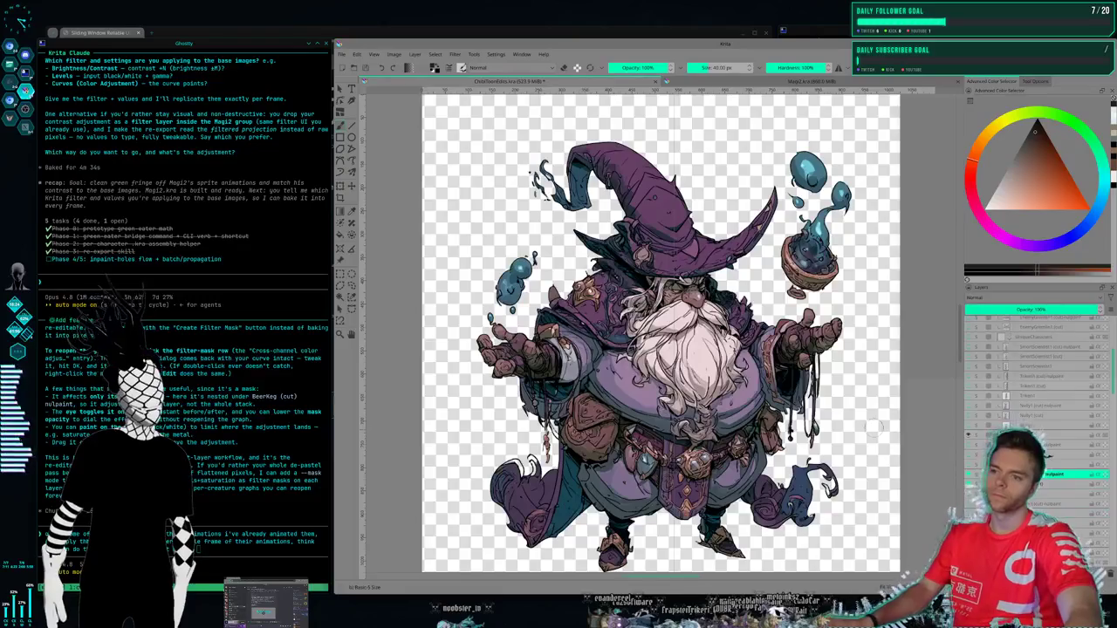
{"action": "left_click", "coordinate": [439, 55]}
{"action": "mouse_move", "coordinate": [468, 89]}
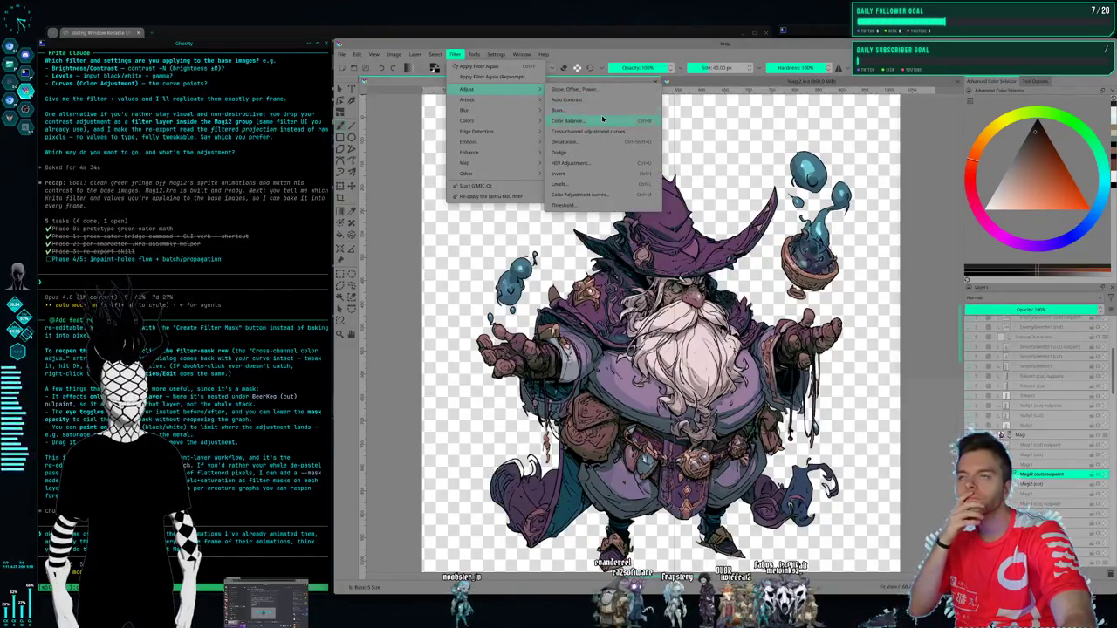
- Add a Hue-driven Cross-channel filter mask raising cyan and lowering purple and yellow-green saturation
{"action": "left_click", "coordinate": [600, 131]}
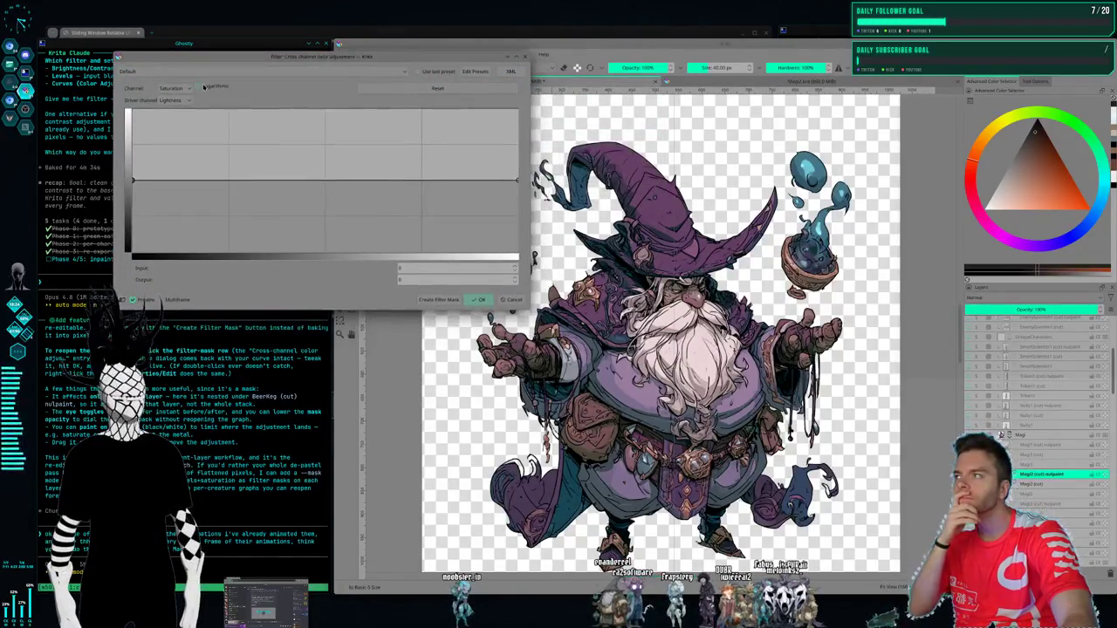
{"action": "left_click", "coordinate": [186, 100]}
{"action": "left_click", "coordinate": [174, 155]}
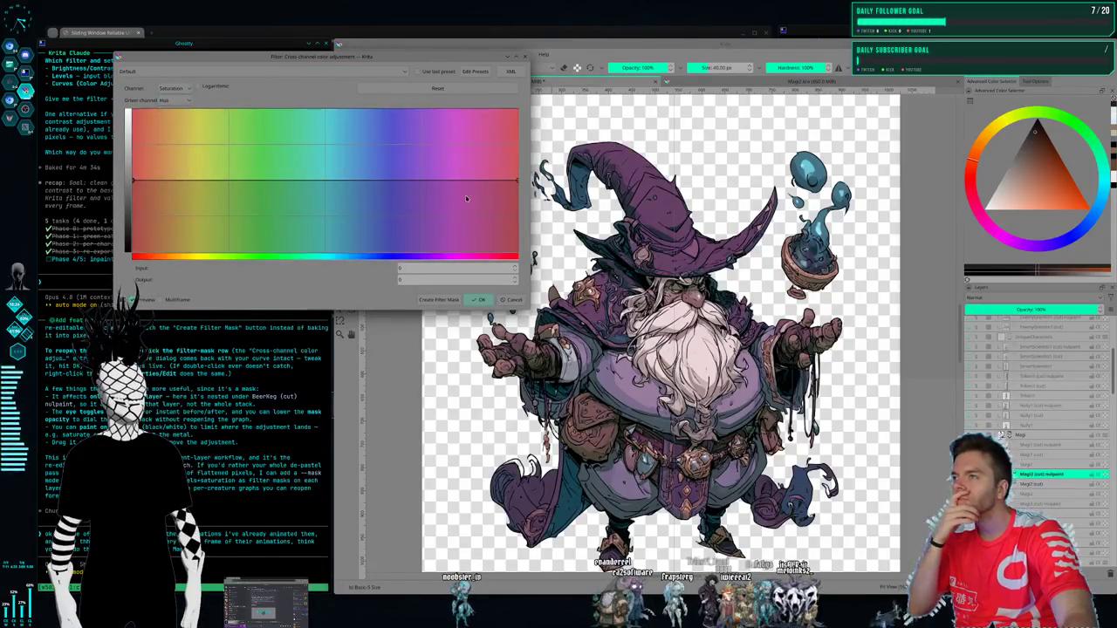
{"action": "left_click_drag", "start_coordinate": [361, 184], "coordinate": [357, 164]}
{"action": "left_click", "coordinate": [425, 170]}
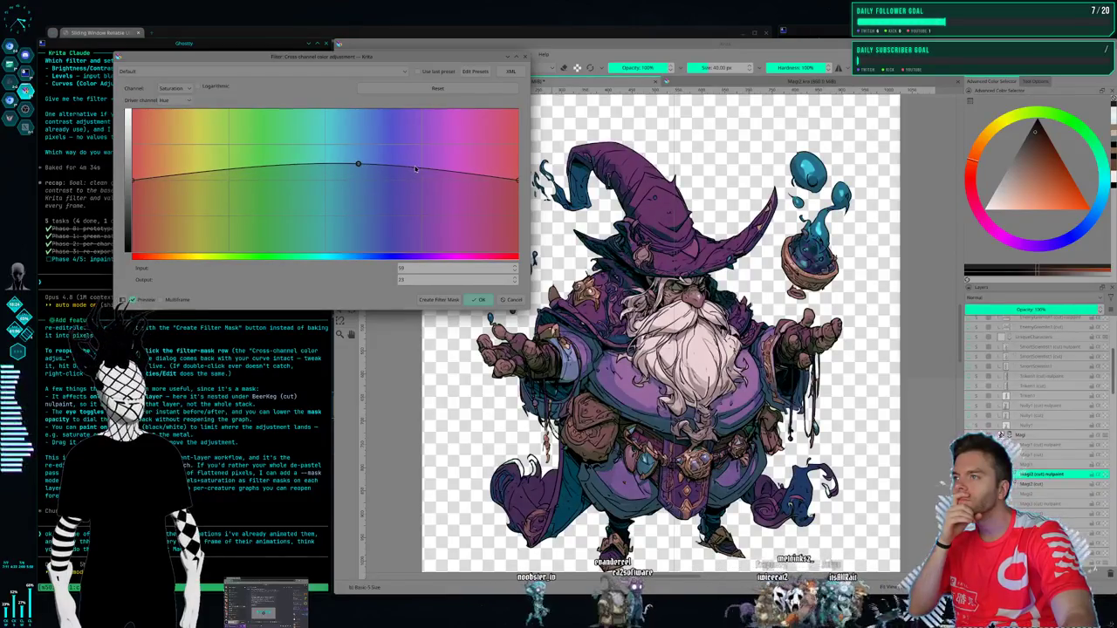
{"action": "left_click_drag", "start_coordinate": [425, 170], "coordinate": [417, 182]}
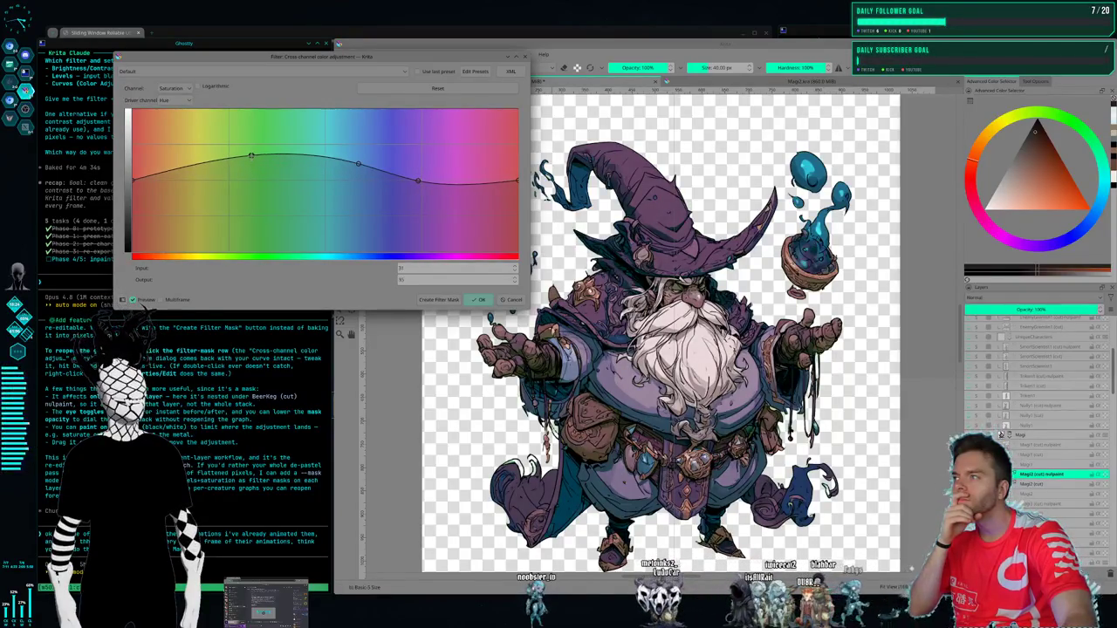
{"action": "left_click_drag", "start_coordinate": [239, 159], "coordinate": [249, 176]}
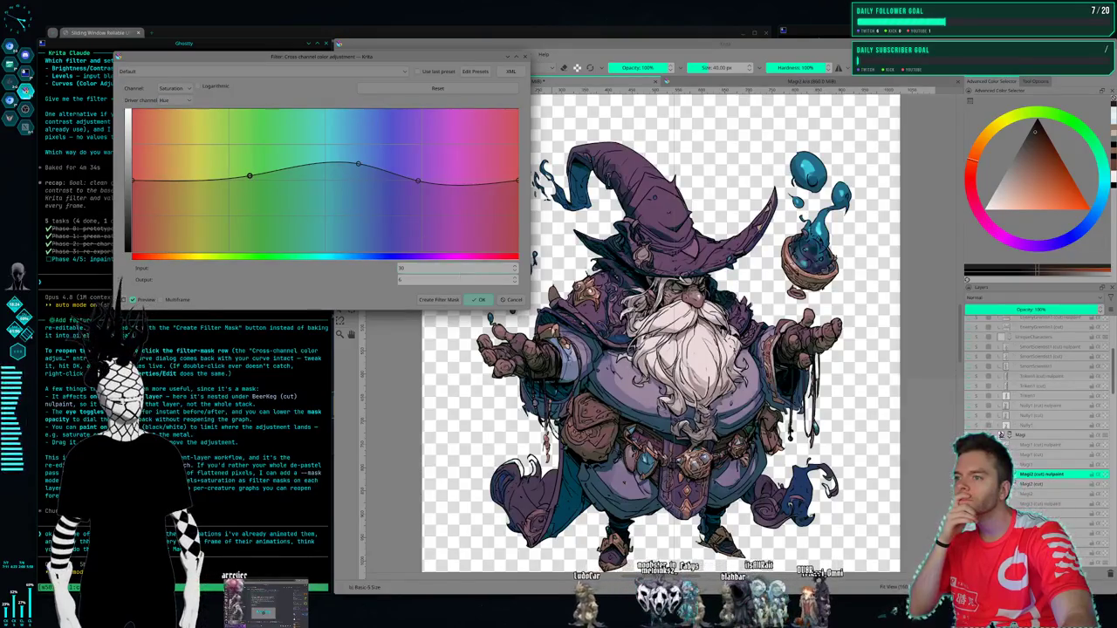
{"action": "left_click", "coordinate": [438, 299]}
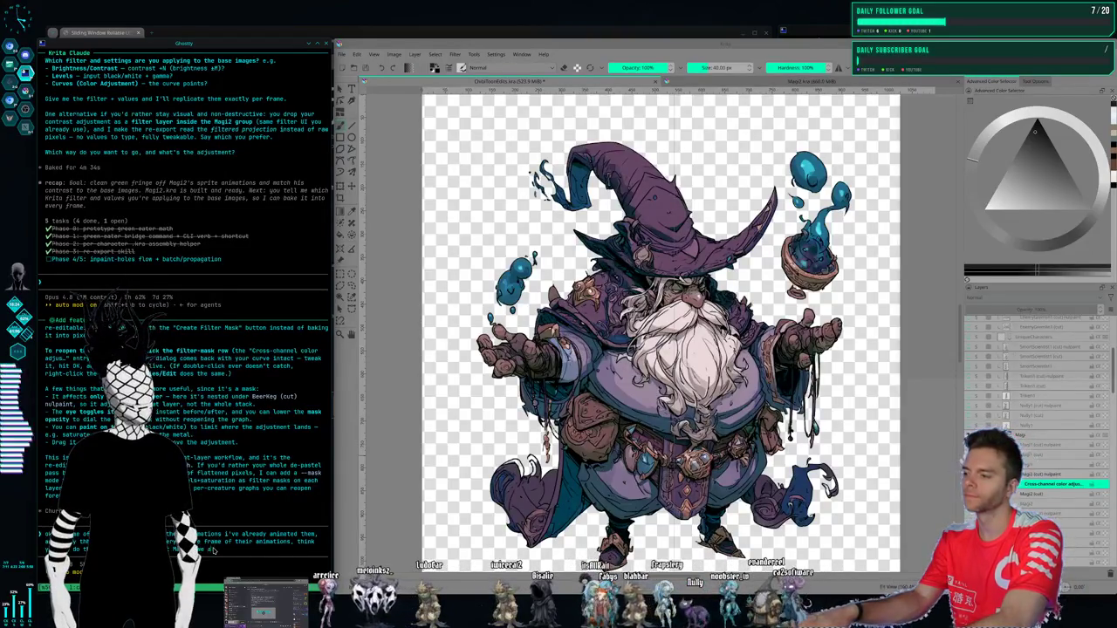
- Ask Claude in Ghostty to also apply the colour filter to the ChibiToonEdits frames
{"action": "type", "text": "need to apply the"}
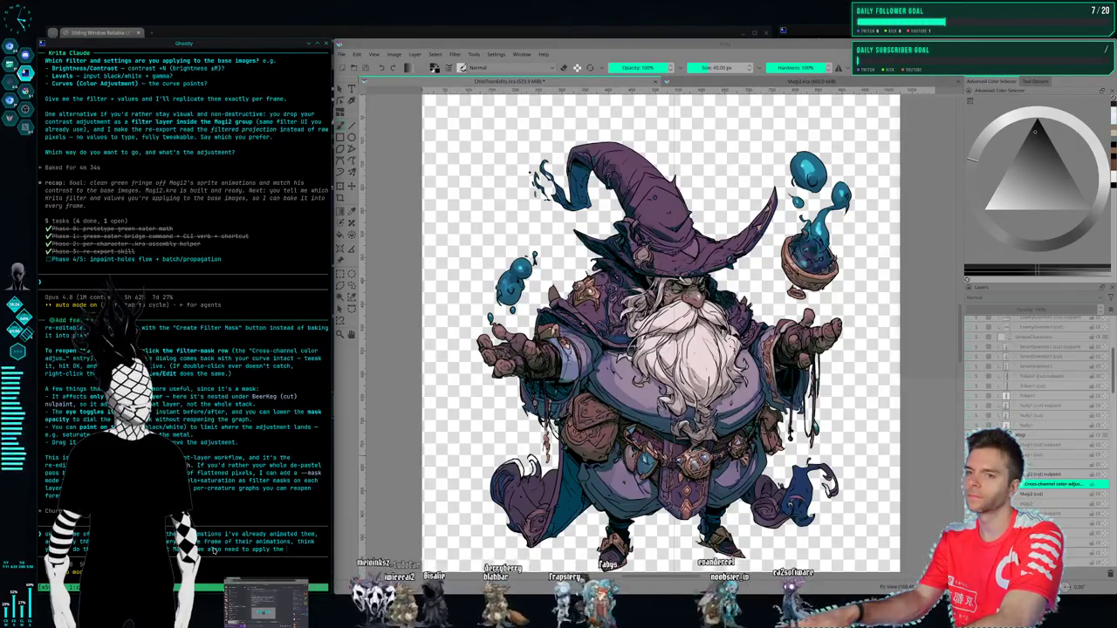
{"action": "type", "text": "ter"}
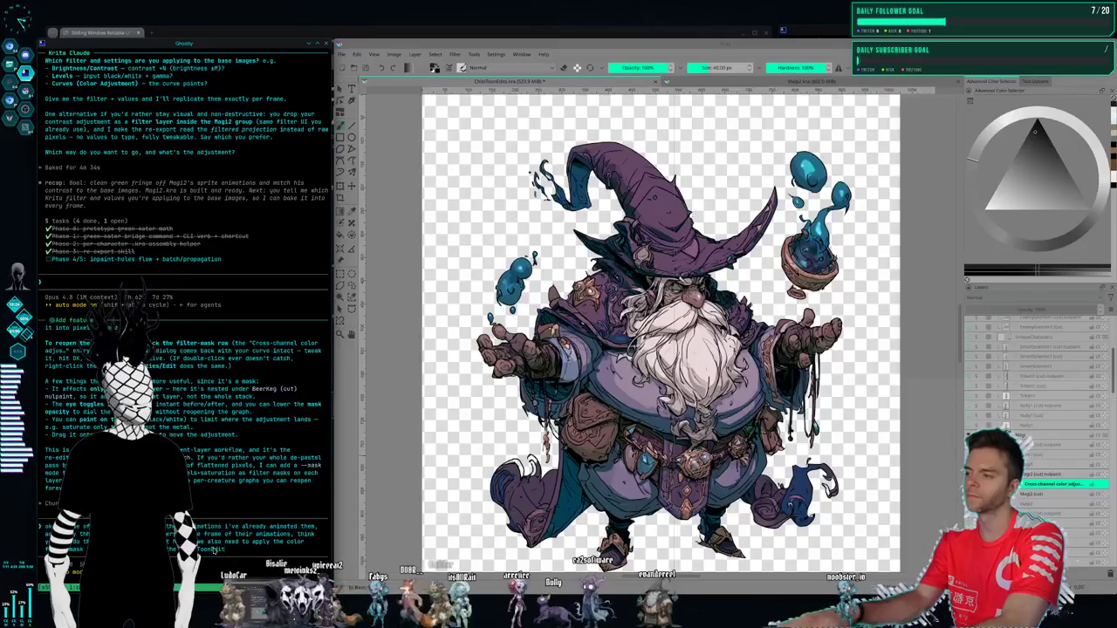
{"action": "type", "text": "t"}
{"action": "key", "text": "Return"}
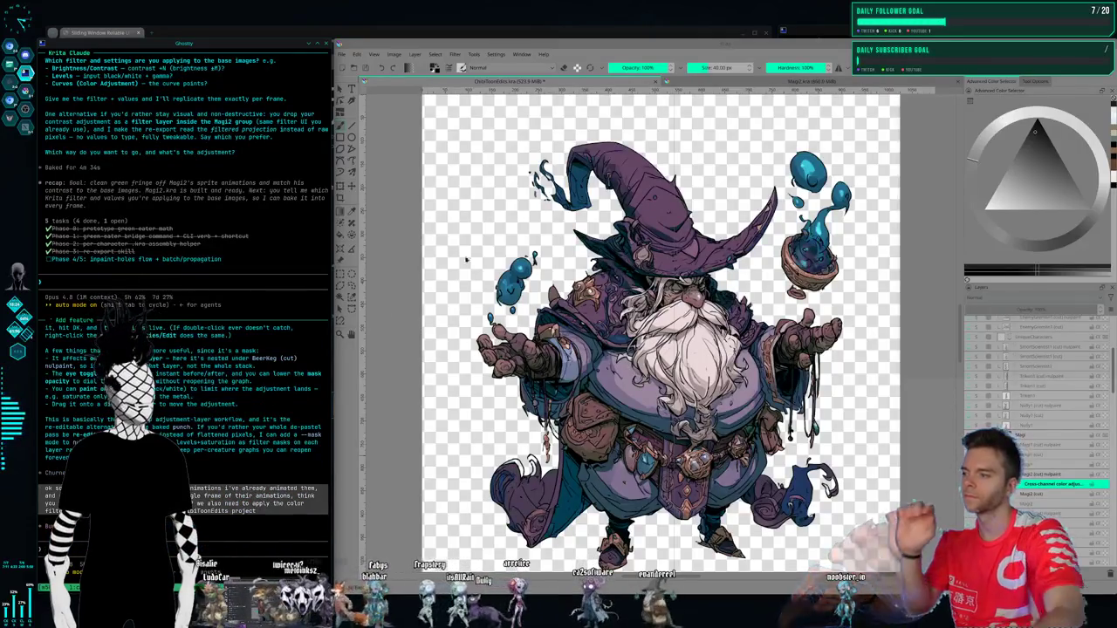
{"action": "left_click", "coordinate": [343, 54]}
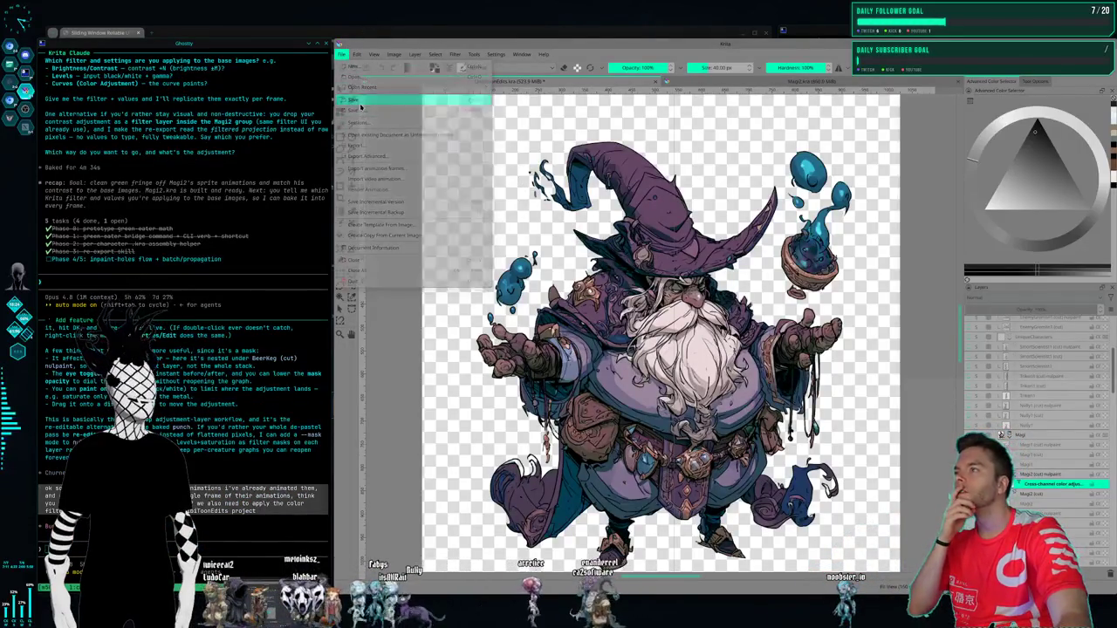
- Switch to the ChibiToonEdits.kra document to inspect the barrel creature, then go to the terminal workspace
{"action": "left_click", "coordinate": [342, 54]}
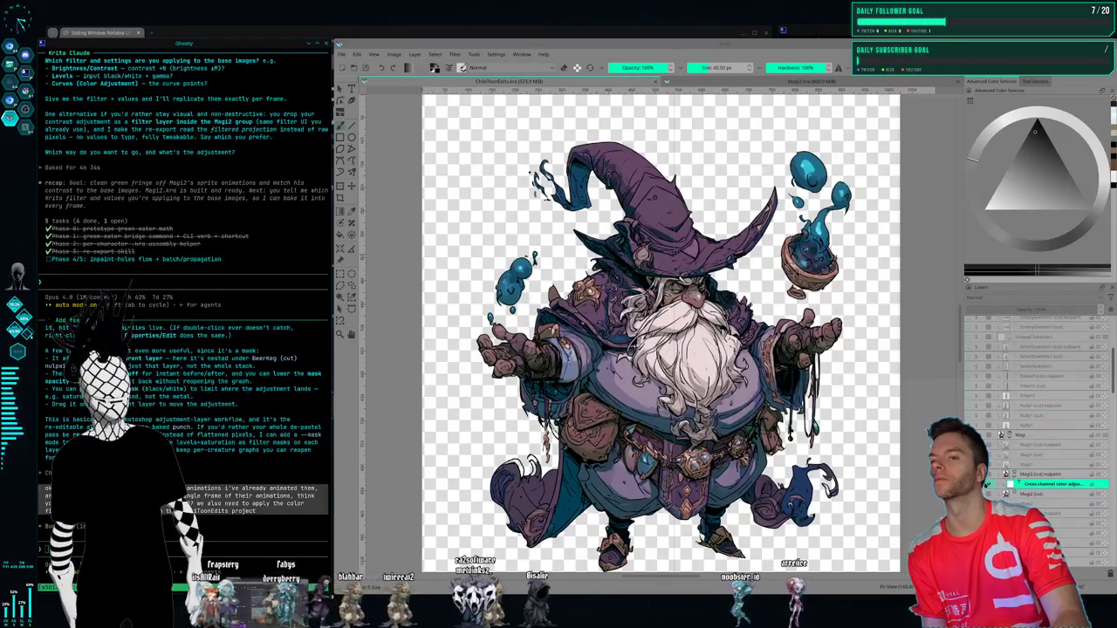
{"action": "left_click", "coordinate": [1000, 434]}
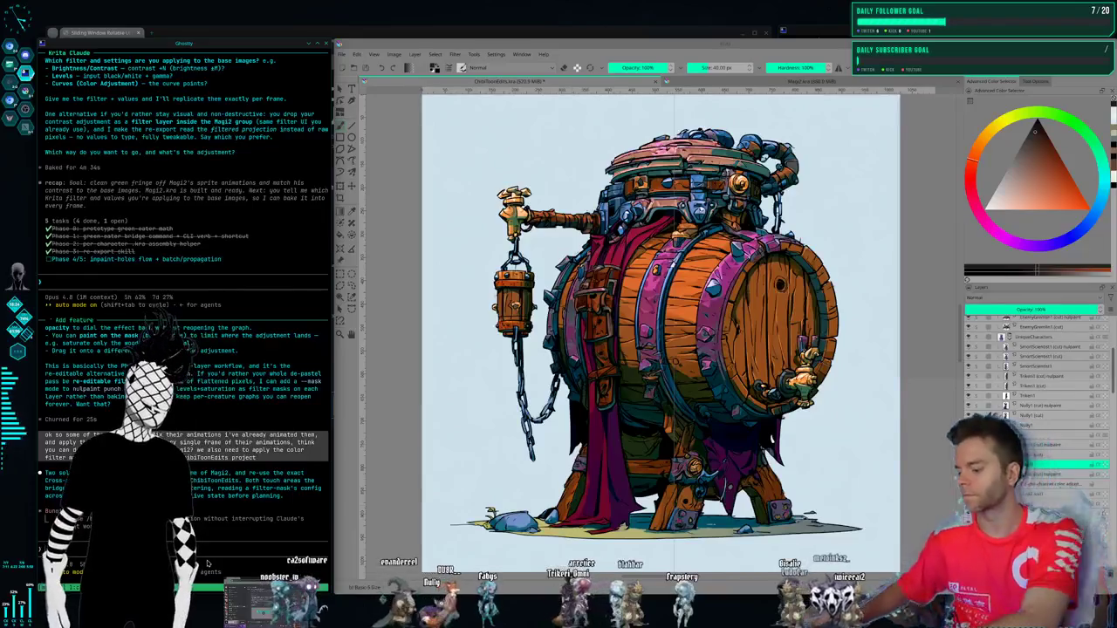
{"action": "key", "text": "super+1"}
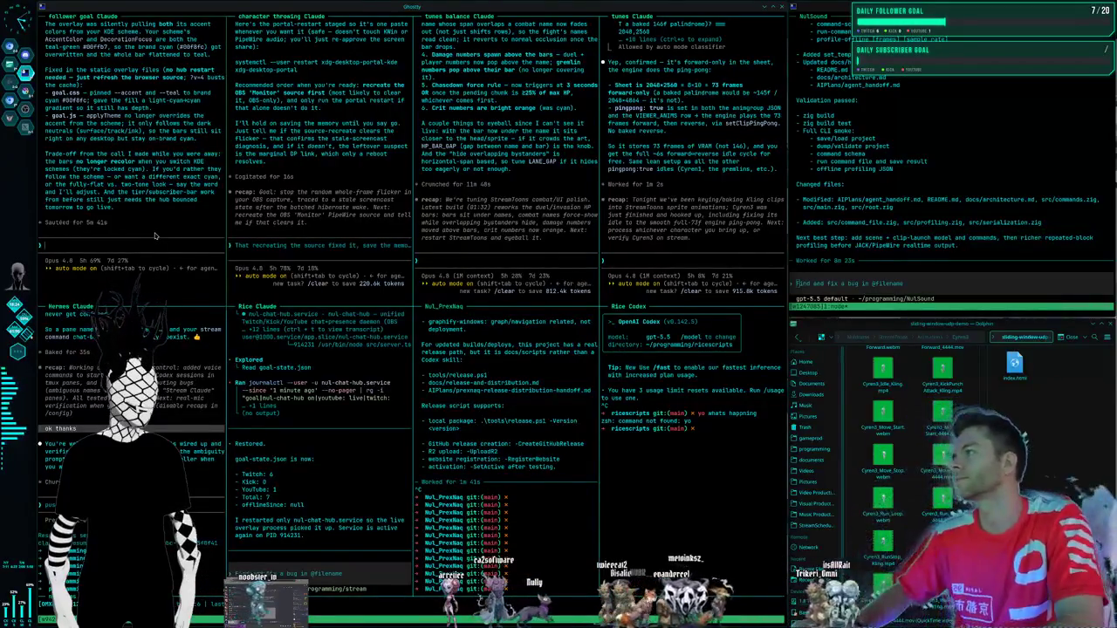
- Reply to Claude that the frames must follow it 100%, then switch to the Kdenlive workspace
{"action": "type", "text": "they need to follow it 100%"}
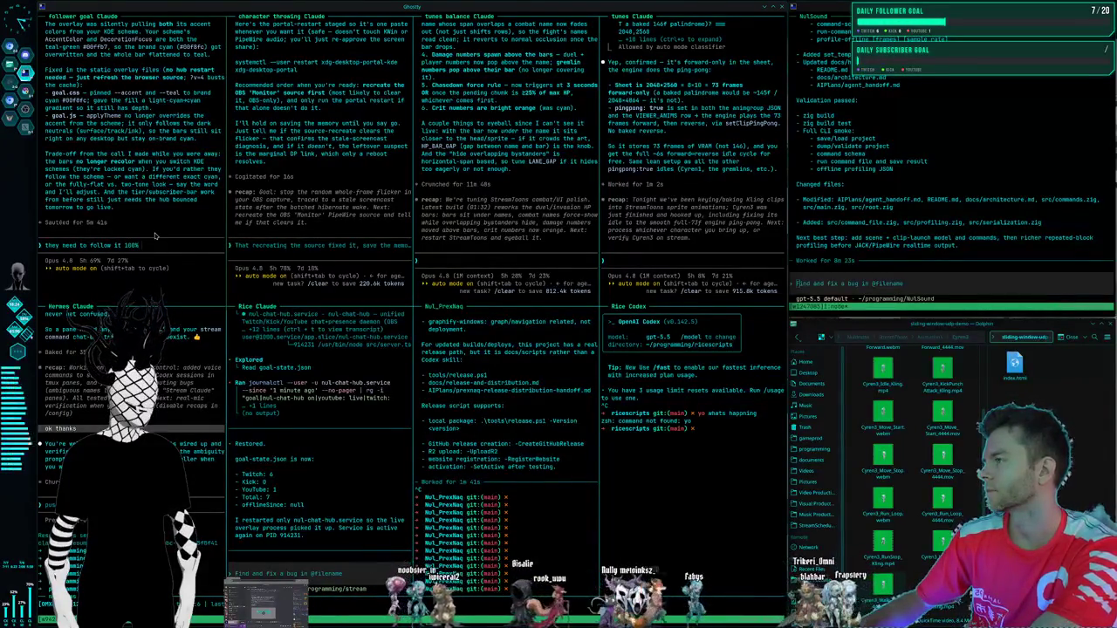
{"action": "type", "text": " looks terrible if they dont"}
{"action": "key", "text": "Return"}
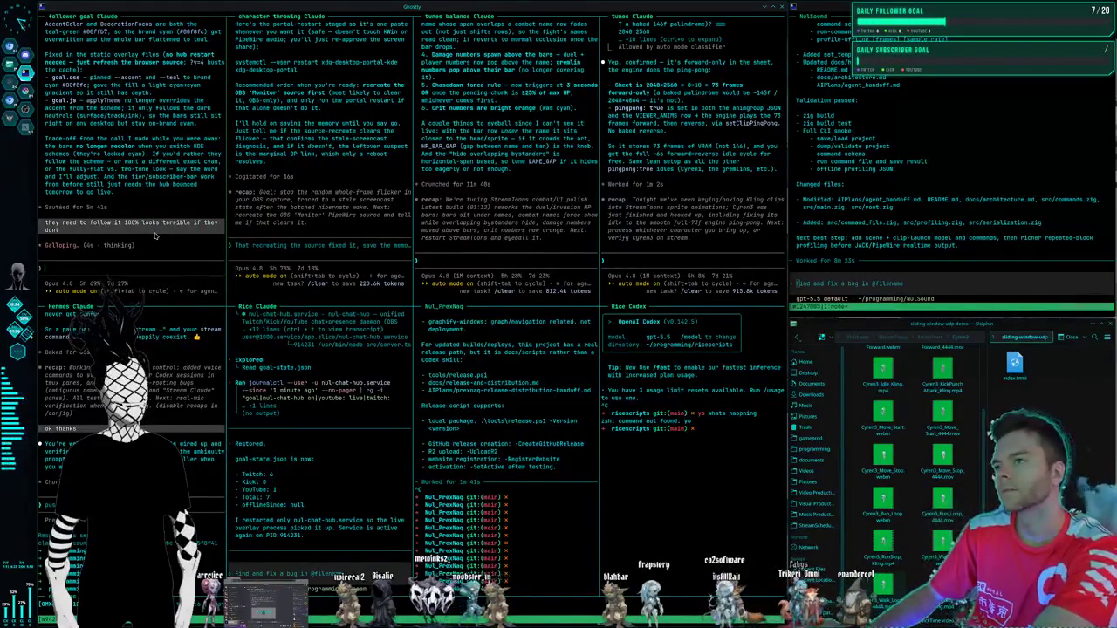
{"action": "key", "text": "super+Right"}
{"action": "key", "text": "super+Right"}
{"action": "type", "text": "leave a memory about it"}
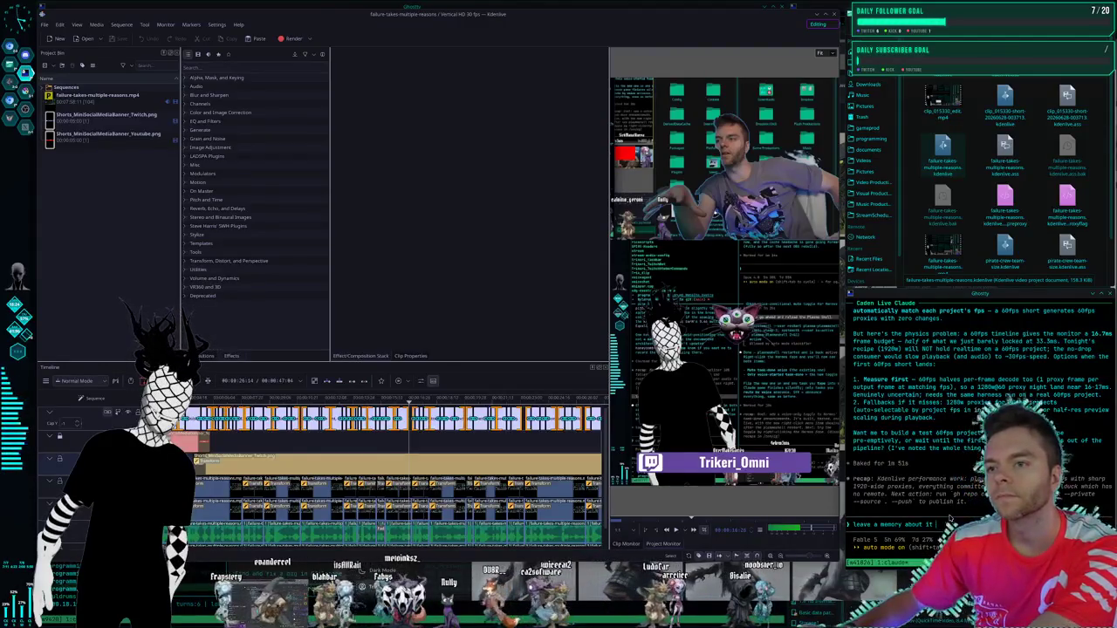
- Send Claude the 'leave a memory about it' request, then switch to the Midjourney workspace
{"action": "type", "text": "right now and"}
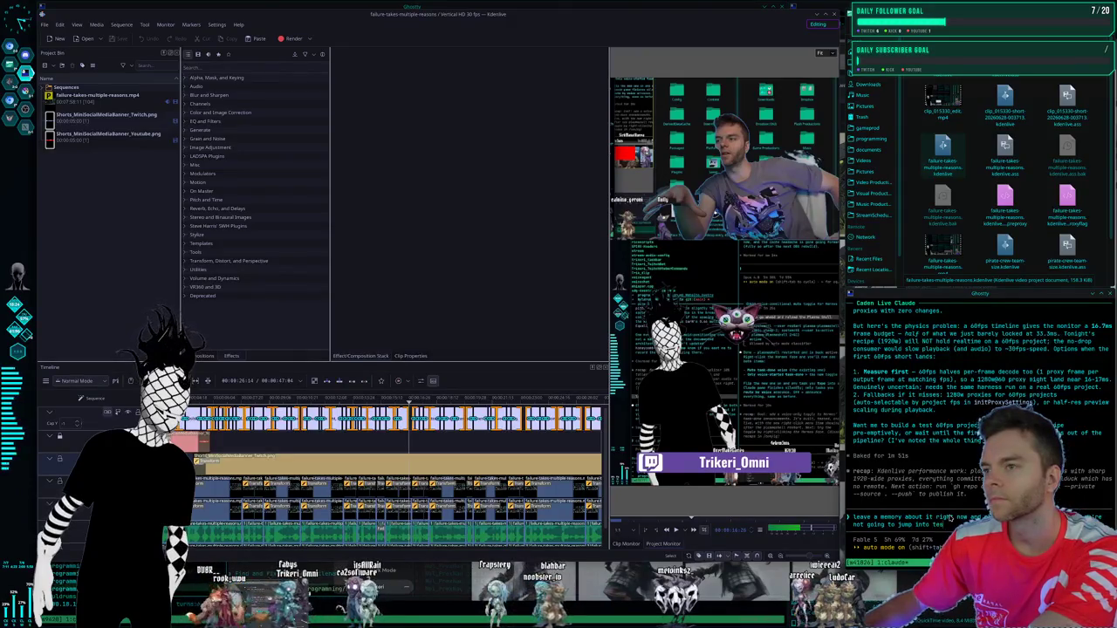
{"action": "key", "text": "Return"}
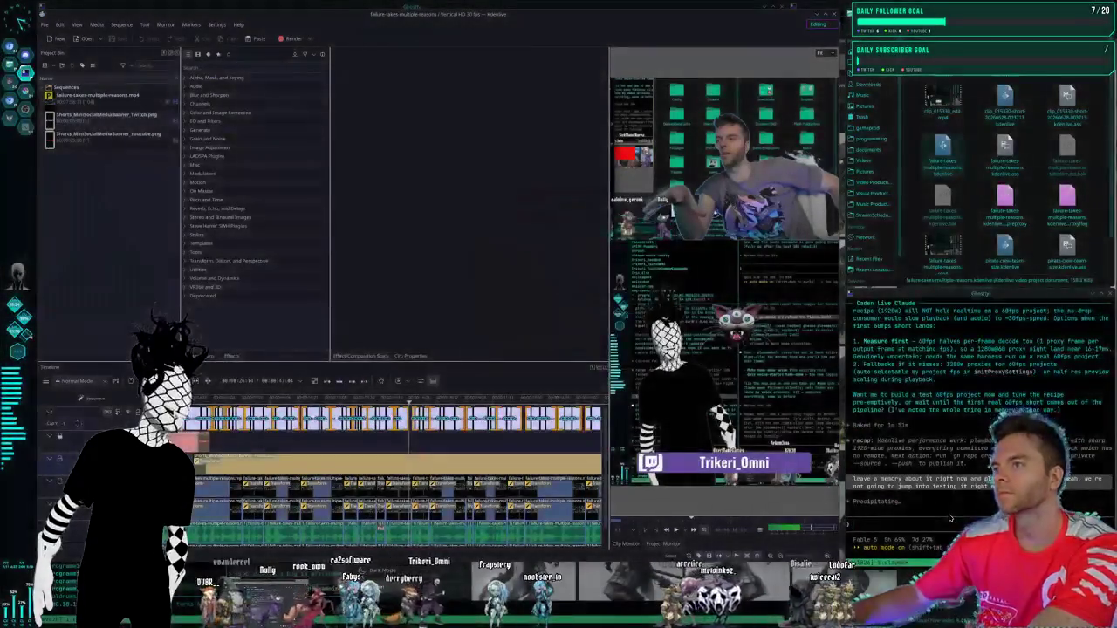
{"action": "key", "text": "super+2"}
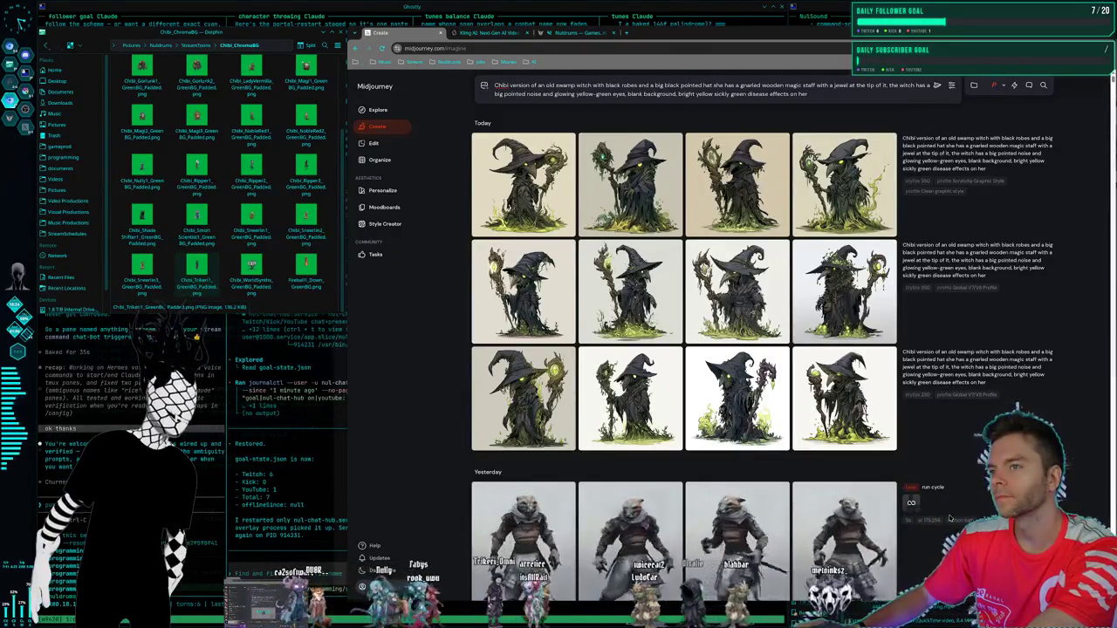
- Move from the Midjourney witch gallery back to Krita's ChibiToonEdits barrel creature workspace
{"action": "key", "text": "super+s"}
{"action": "key", "text": "super+2"}
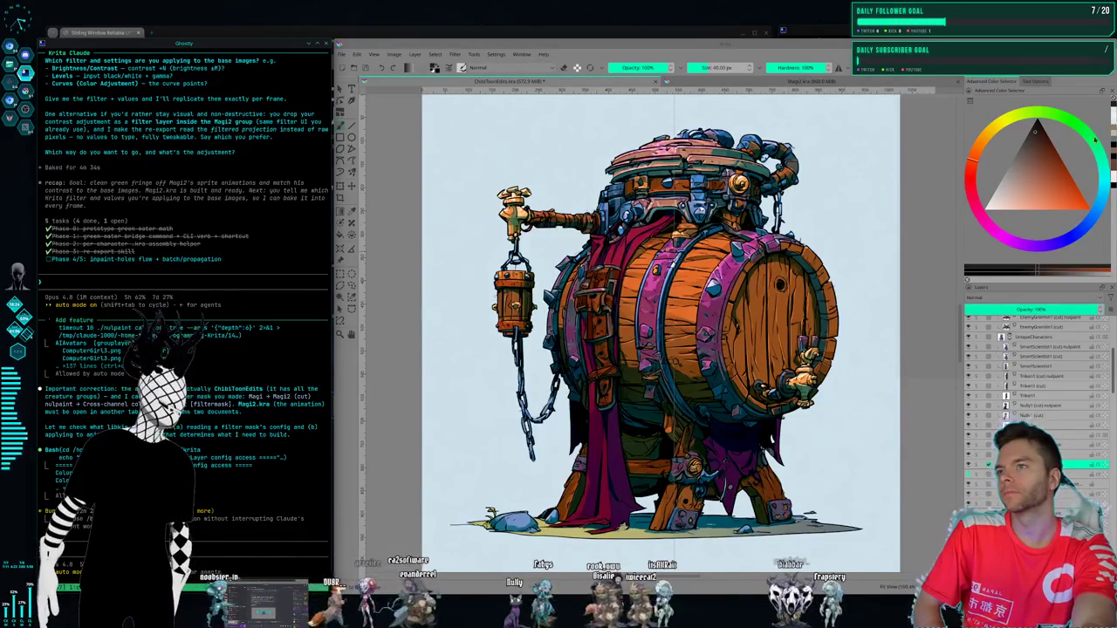
- Save the barrel document and switch to the Magi2.kra wizard sprite
{"action": "left_click", "coordinate": [342, 54]}
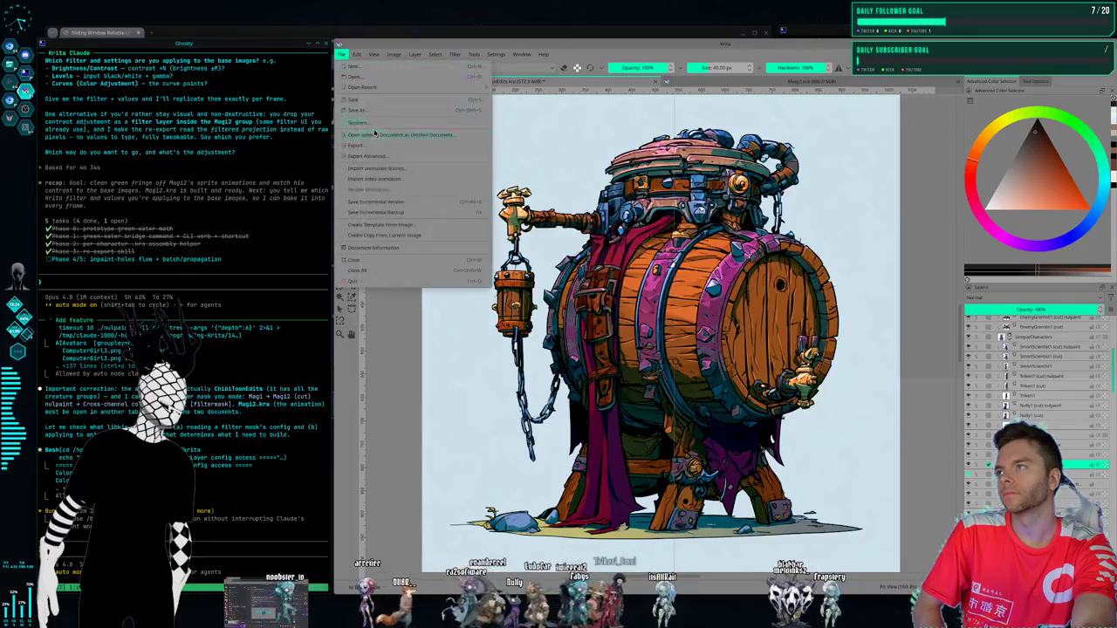
{"action": "left_click", "coordinate": [379, 103]}
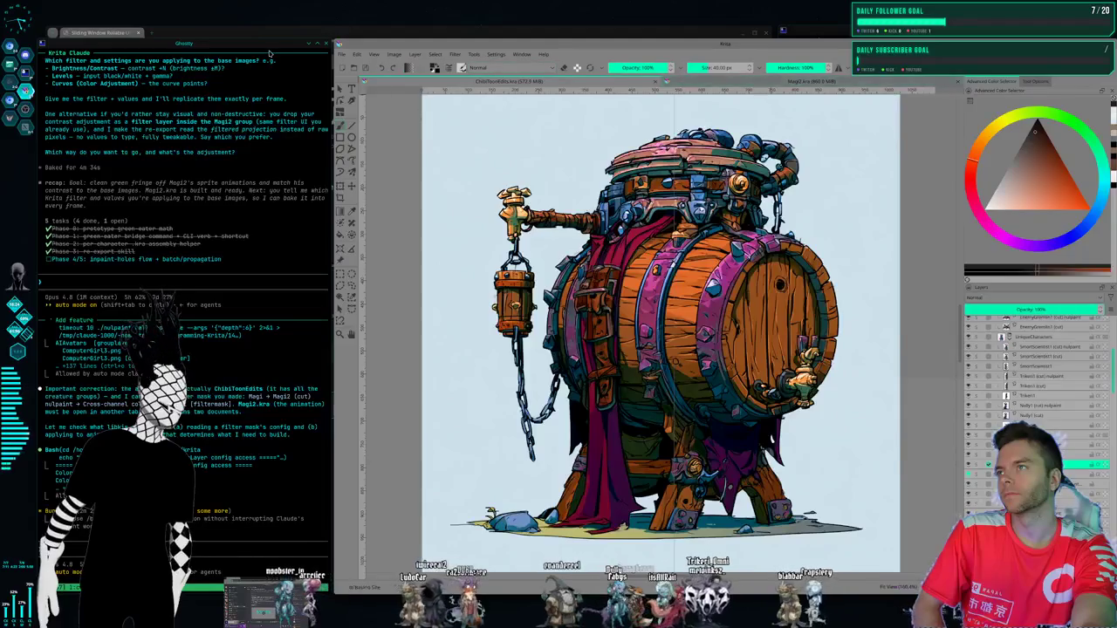
{"action": "key", "text": "ctrl+Tab"}
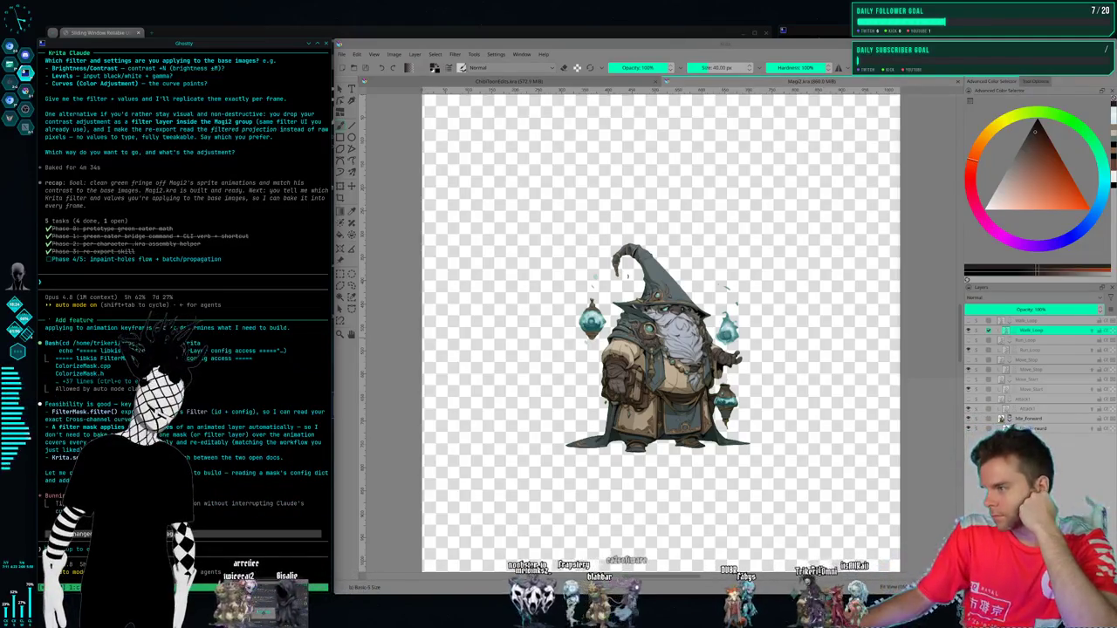
- Type 'just', then cycle workspaces through to the Kdenlive editing workspace
{"action": "type", "text": "just"}
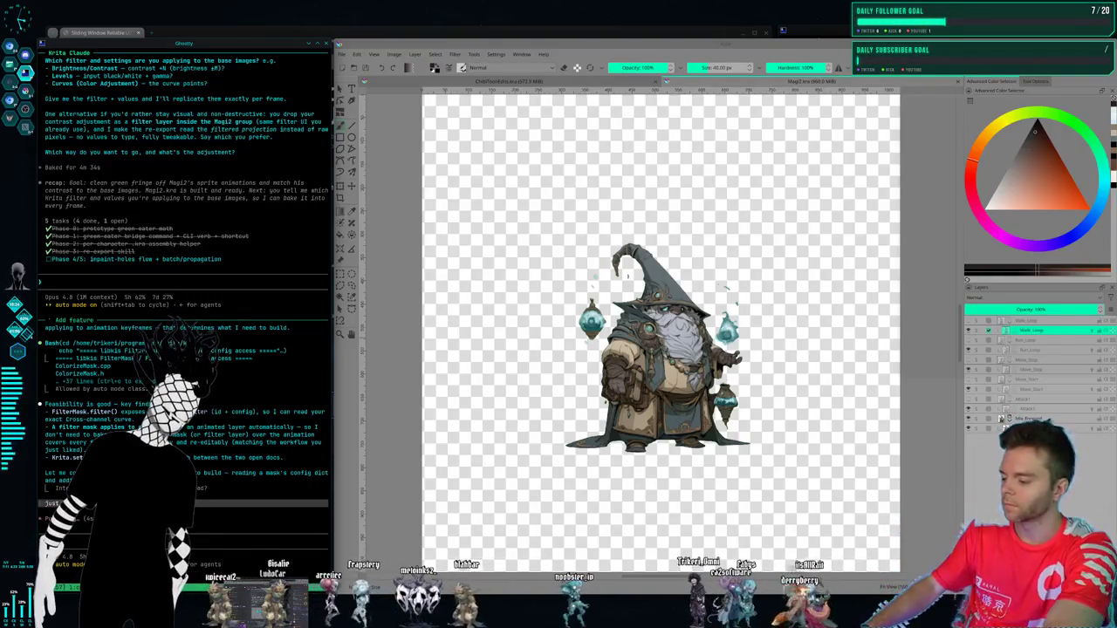
{"action": "key", "text": "super+2"}
{"action": "key", "text": "super+3"}
{"action": "key", "text": "super+4"}
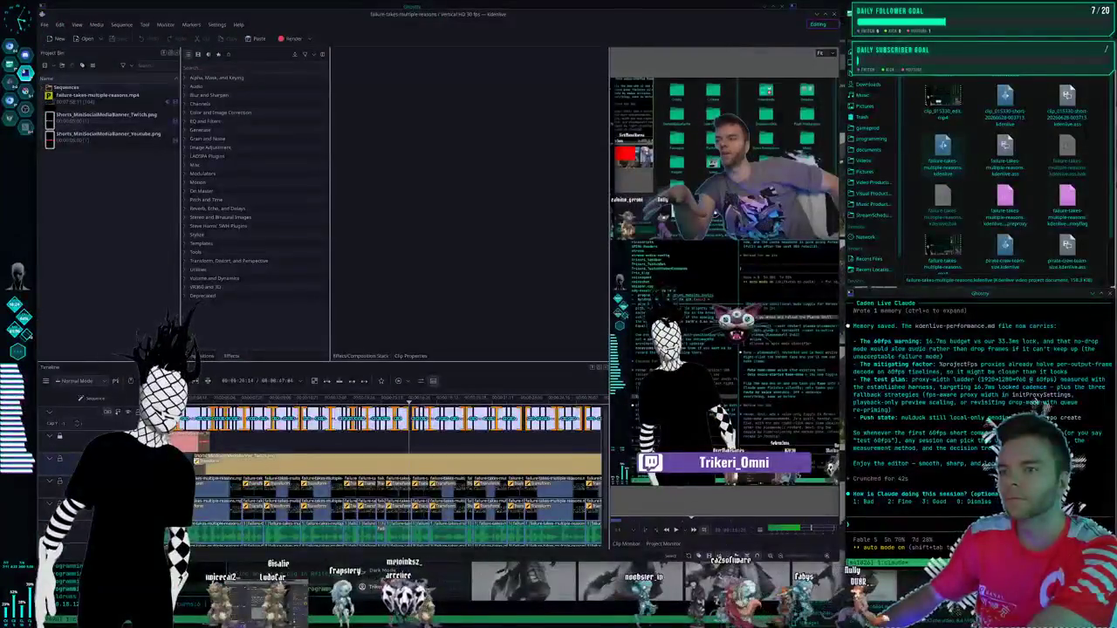
- Rate Claude's session Good (3) and switch to the Midjourney workspace
{"action": "key", "text": "3"}
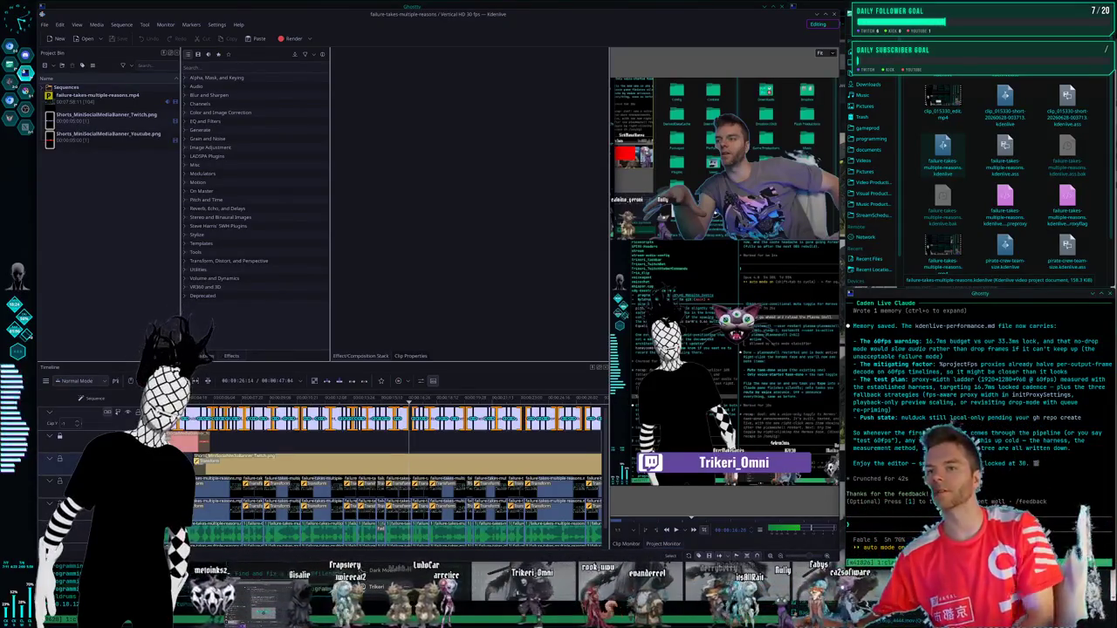
{"action": "key", "text": "super+3"}
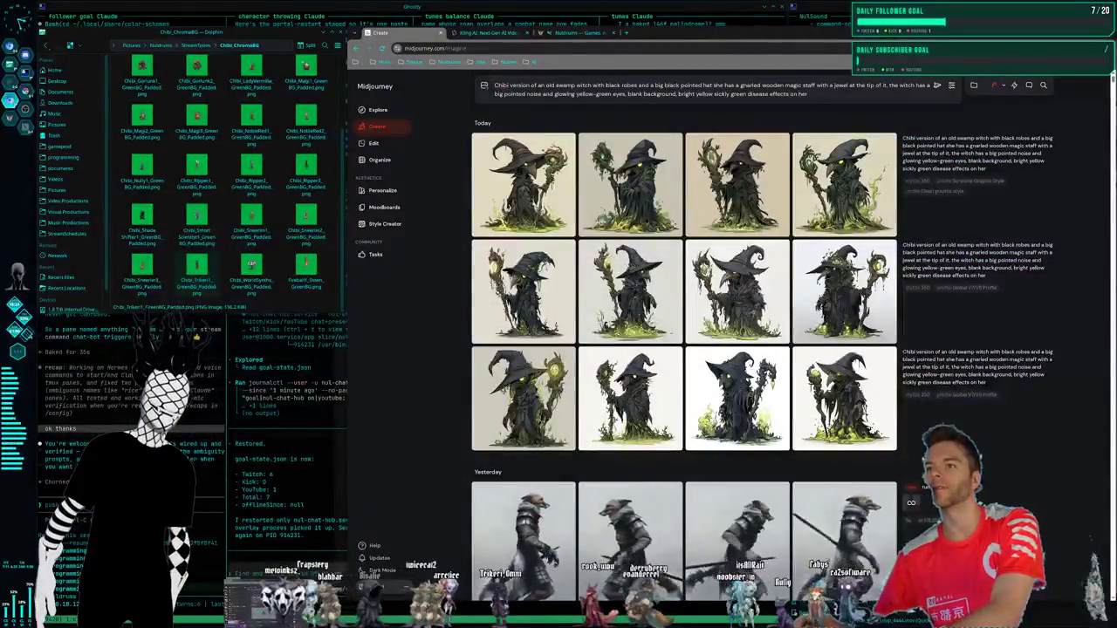
- Glance across workspaces, then play the generated robot video on the Kling AI page
{"action": "key", "text": "super+2"}
{"action": "key", "text": "super+3"}
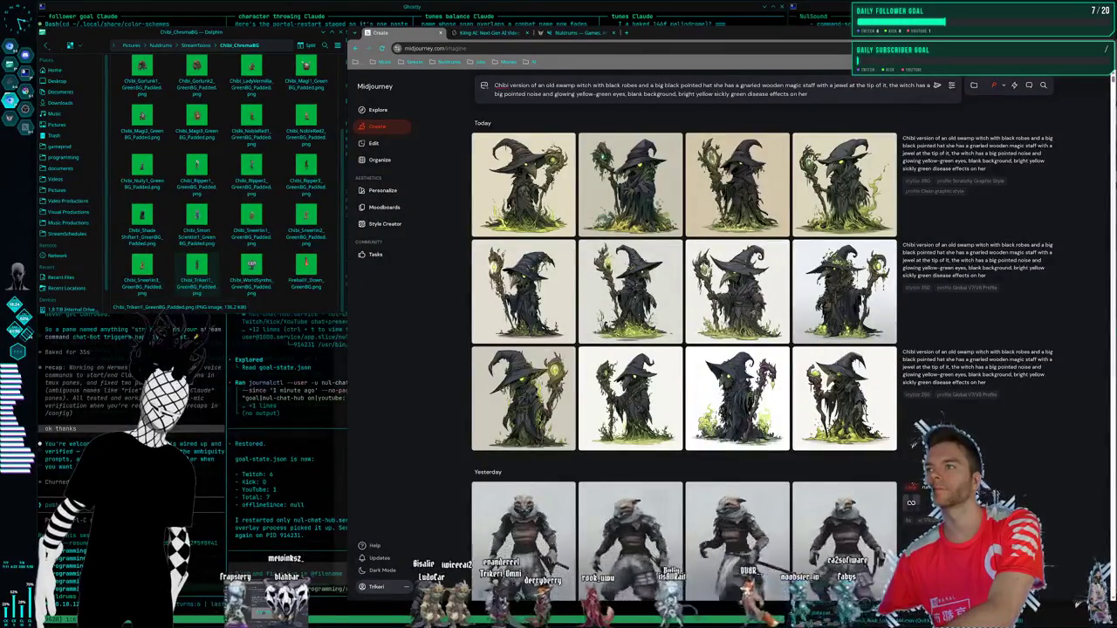
{"action": "key", "text": "super+1"}
{"action": "key", "text": "super+3"}
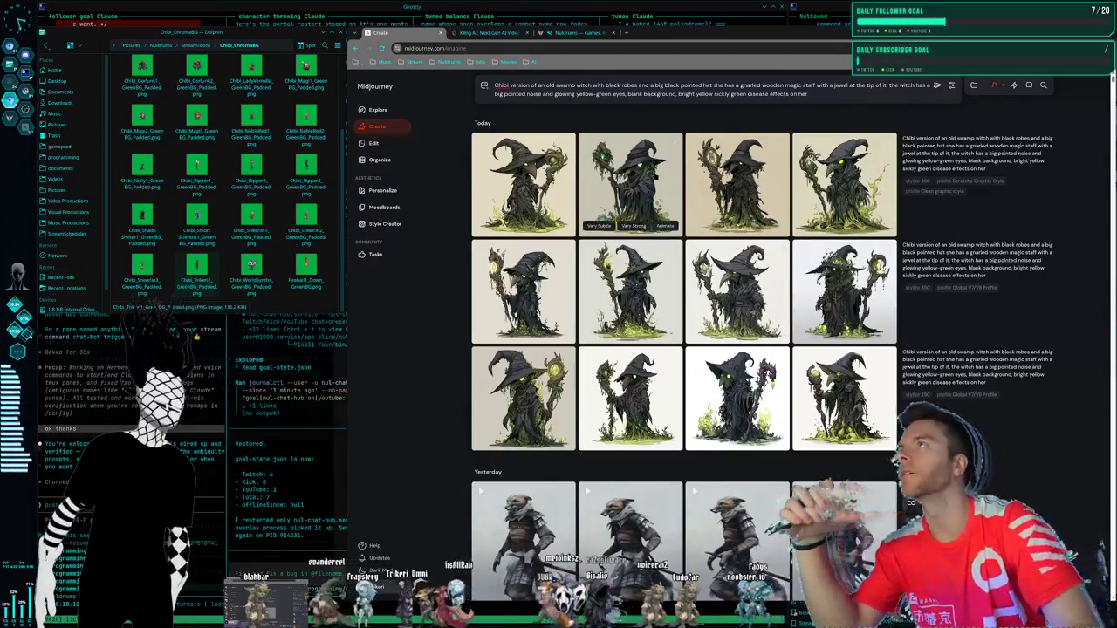
{"action": "left_click", "coordinate": [488, 33]}
{"action": "key", "text": "ctrl+Tab"}
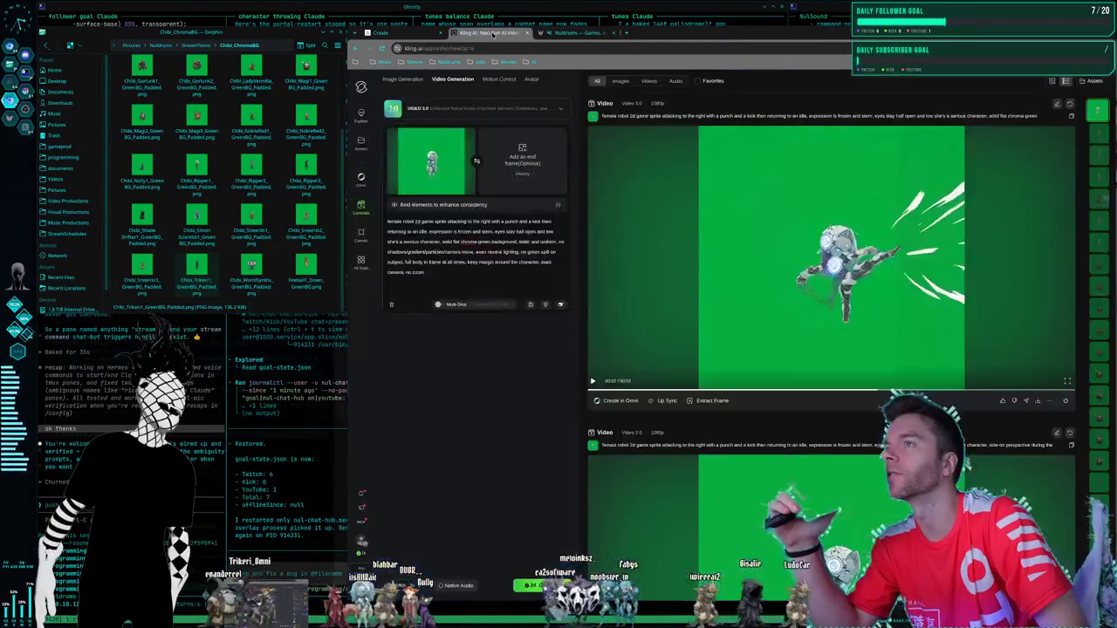
{"action": "left_click", "coordinate": [491, 33]}
{"action": "left_click", "coordinate": [759, 332]}
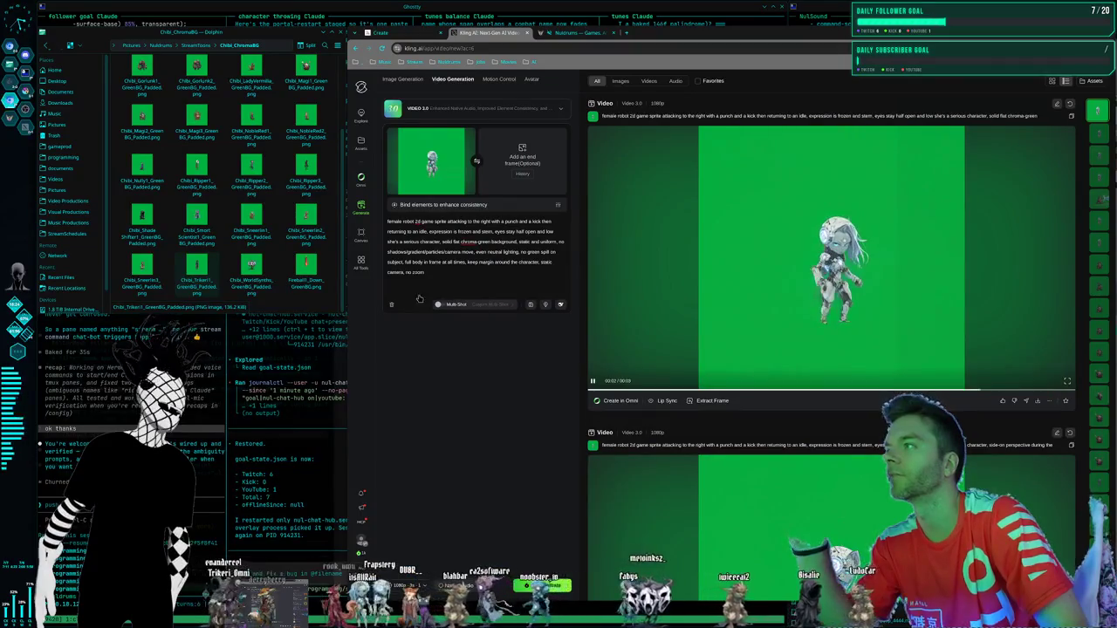
- View the Chibi_LadyVermilia green-screen sprite, close the viewer, and switch to the terminal workspace
{"action": "scroll", "coordinate": [297, 211], "scroll_direction": "up", "scroll_amount": 1}
{"action": "scroll", "coordinate": [297, 211], "scroll_direction": "up", "scroll_amount": 1}
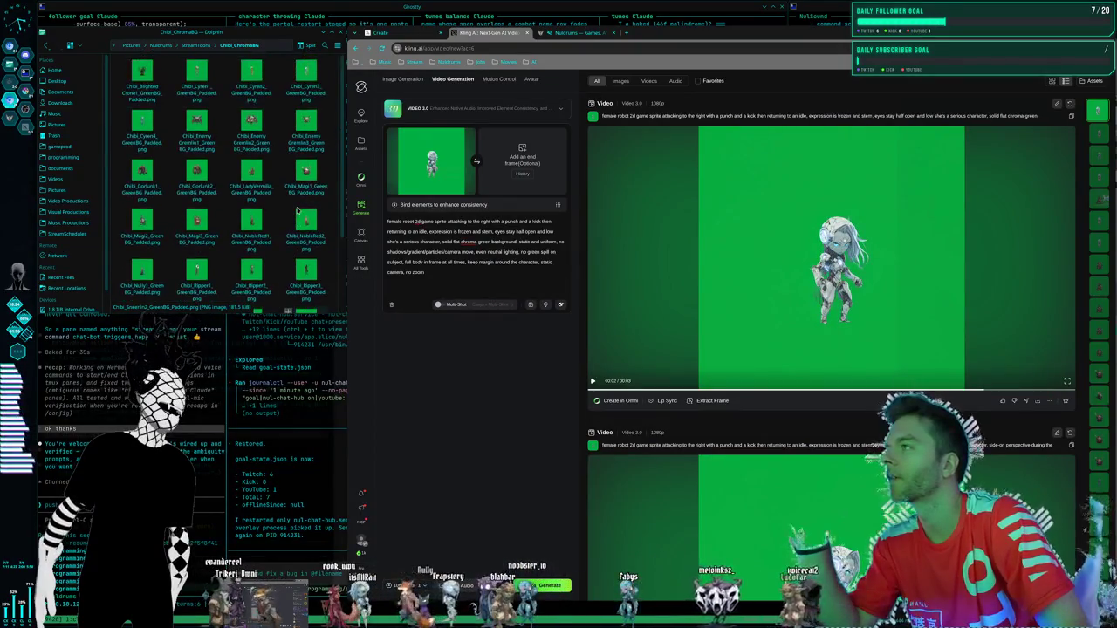
{"action": "left_click", "coordinate": [260, 190]}
{"action": "double_click", "coordinate": [260, 190]}
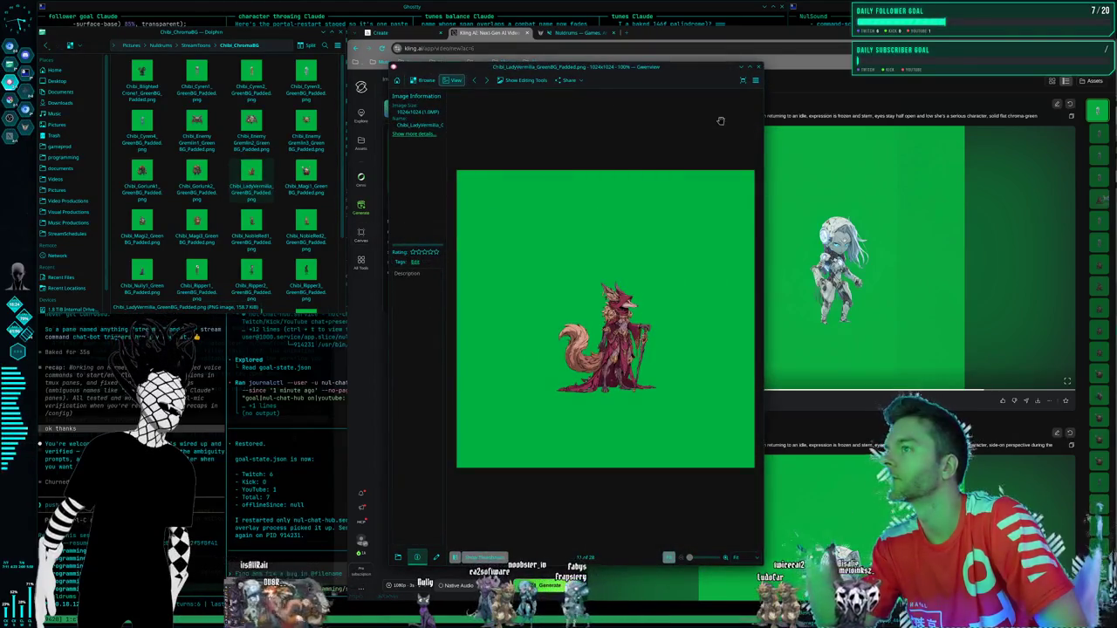
{"action": "left_click", "coordinate": [758, 68]}
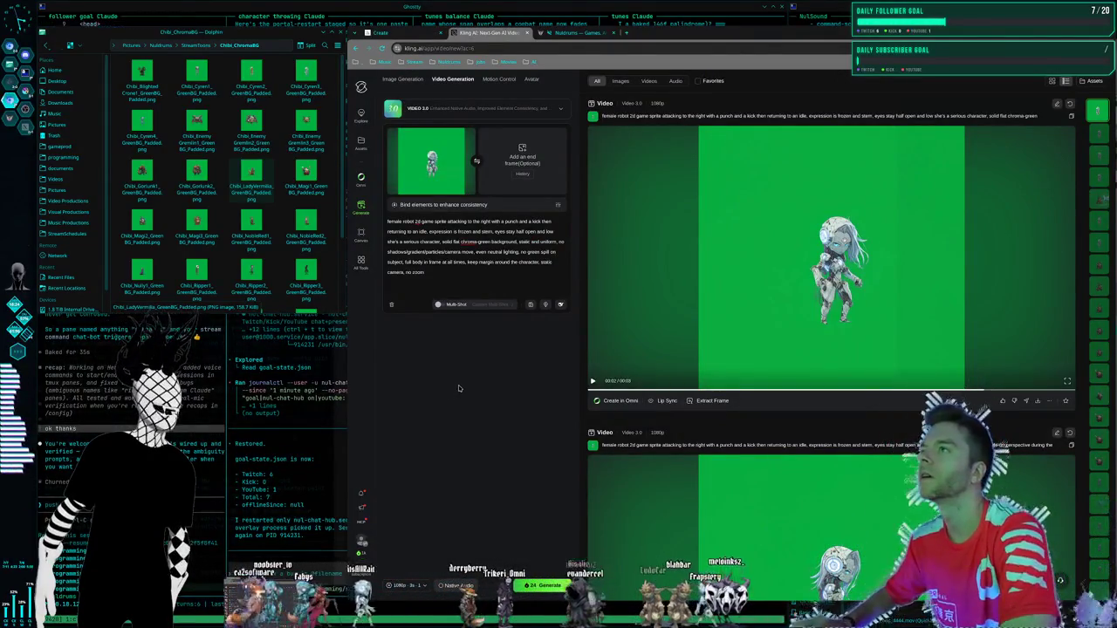
{"action": "key", "text": "super+1"}
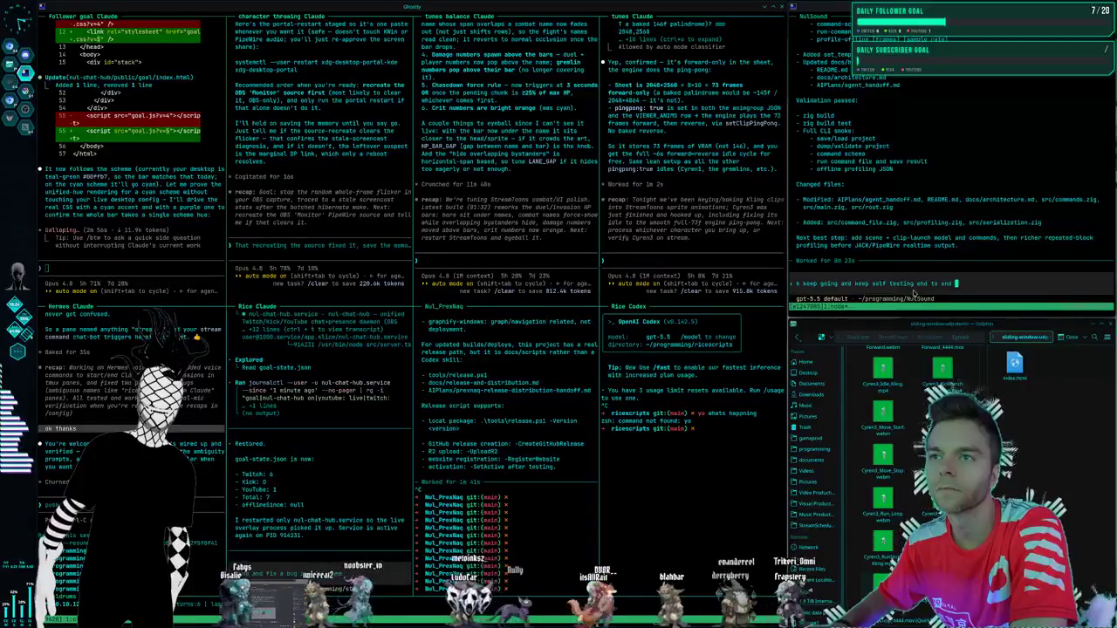
- Send 'and keep self testing end to end $autopilot' to the NulSound agent; choose the purple accent
{"action": "type", "text": "and keep self testing end to end $autop"}
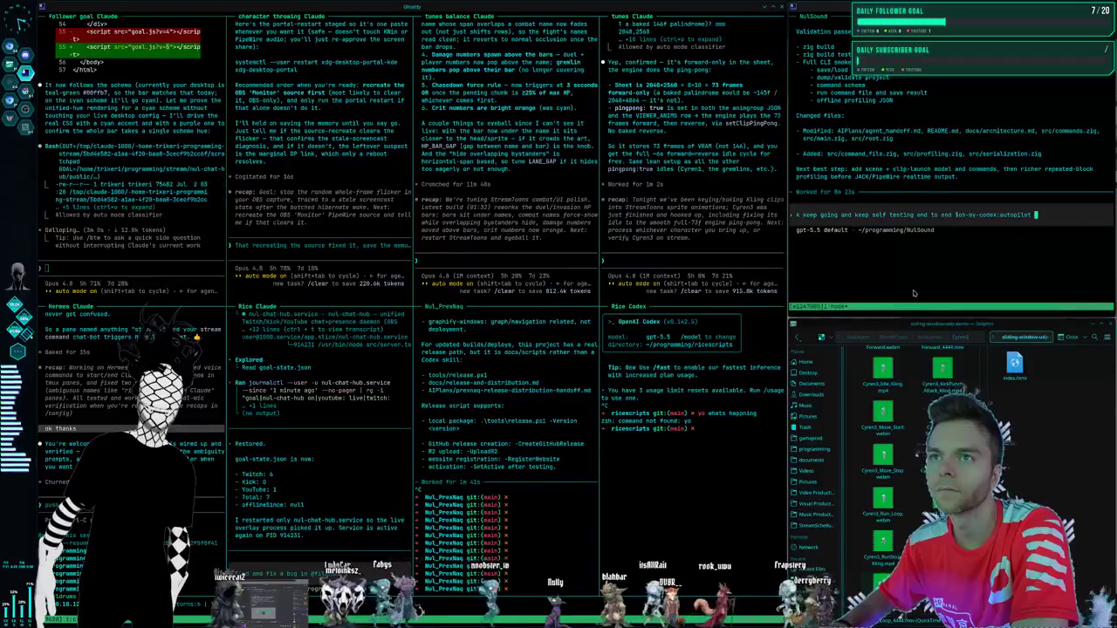
{"action": "key", "text": "Return"}
{"action": "key", "text": "Return"}
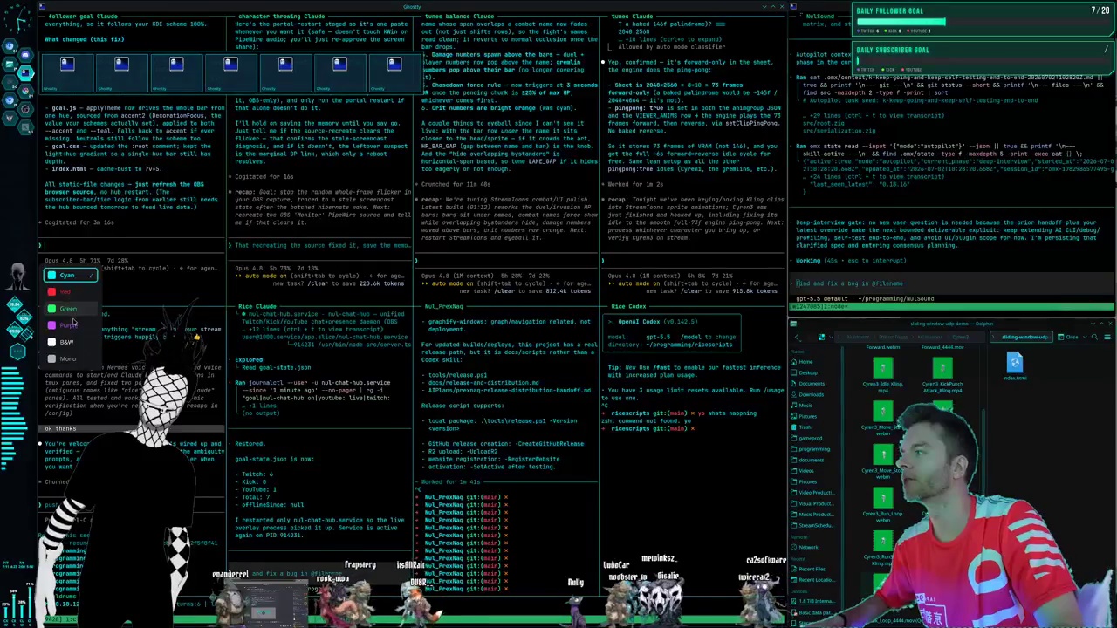
{"action": "left_click", "coordinate": [69, 324]}
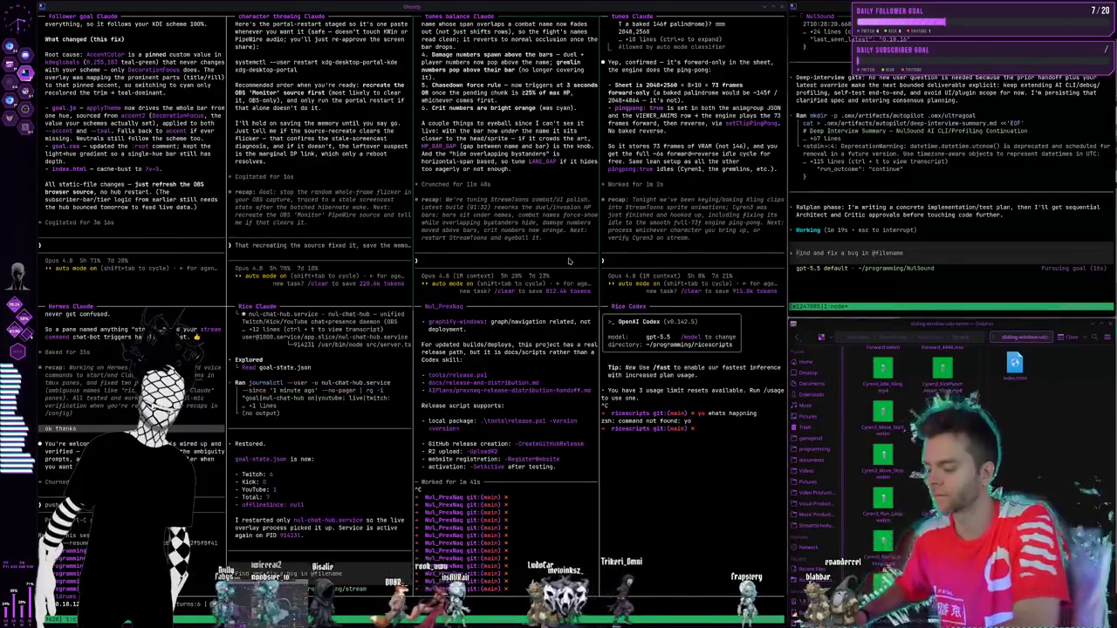
- Switch to the Krita workspace showing the wizard sprite
{"action": "key", "text": "super+2"}
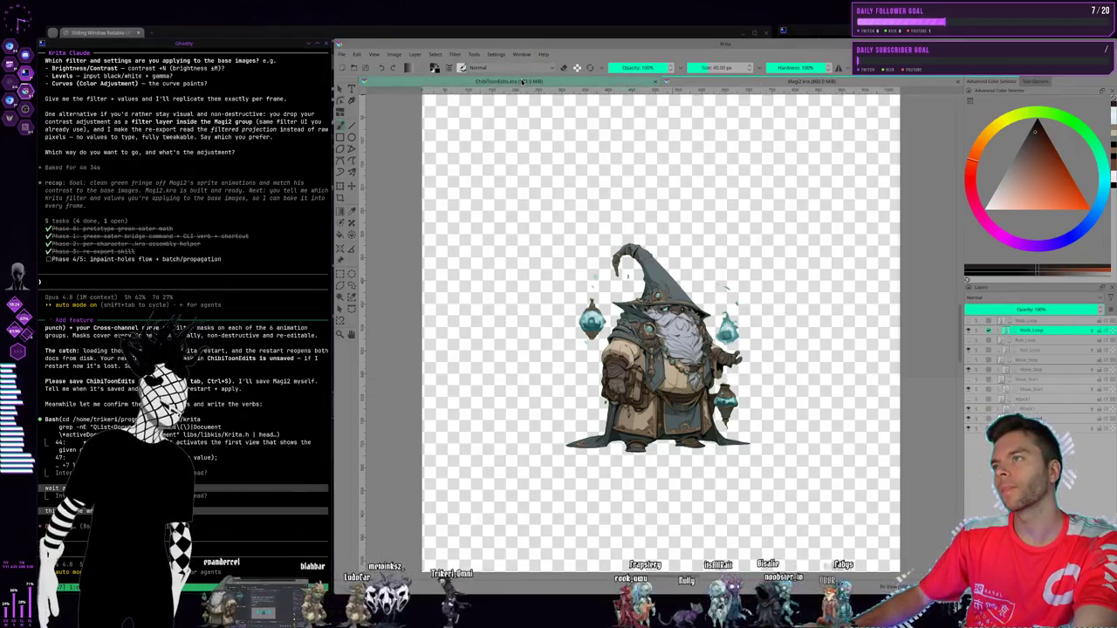
- In ChibiToonEdits.kra, select the Magi2 (cut) layer in the Magi group
{"action": "key", "text": "ctrl+Tab"}
{"action": "scroll", "coordinate": [1034, 367], "scroll_direction": "down", "scroll_amount": 3}
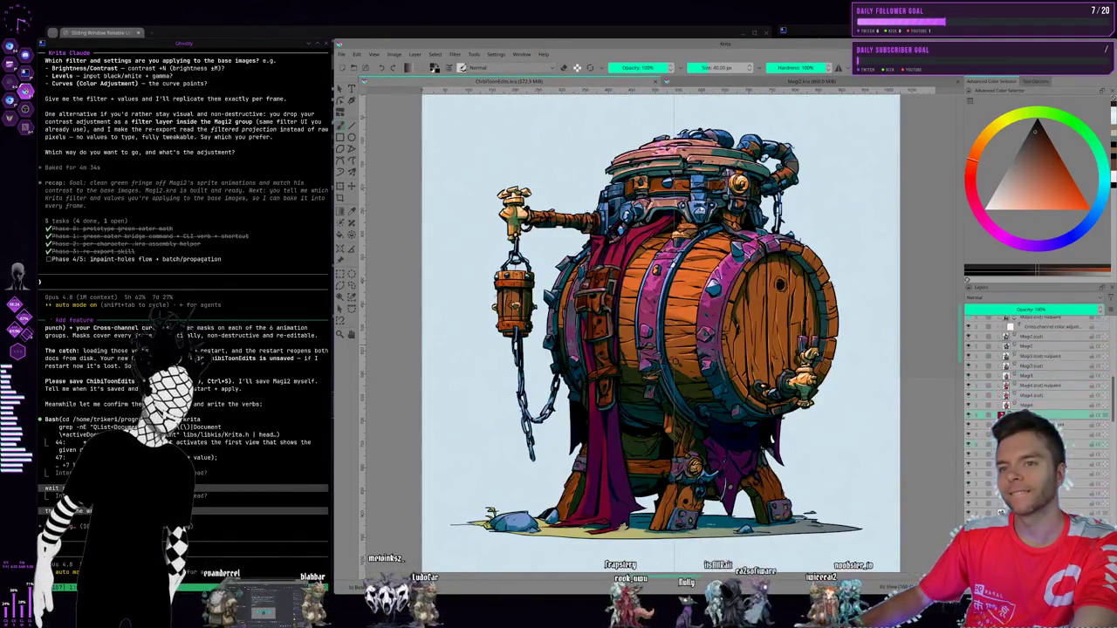
{"action": "scroll", "coordinate": [1063, 369], "scroll_direction": "up", "scroll_amount": 3}
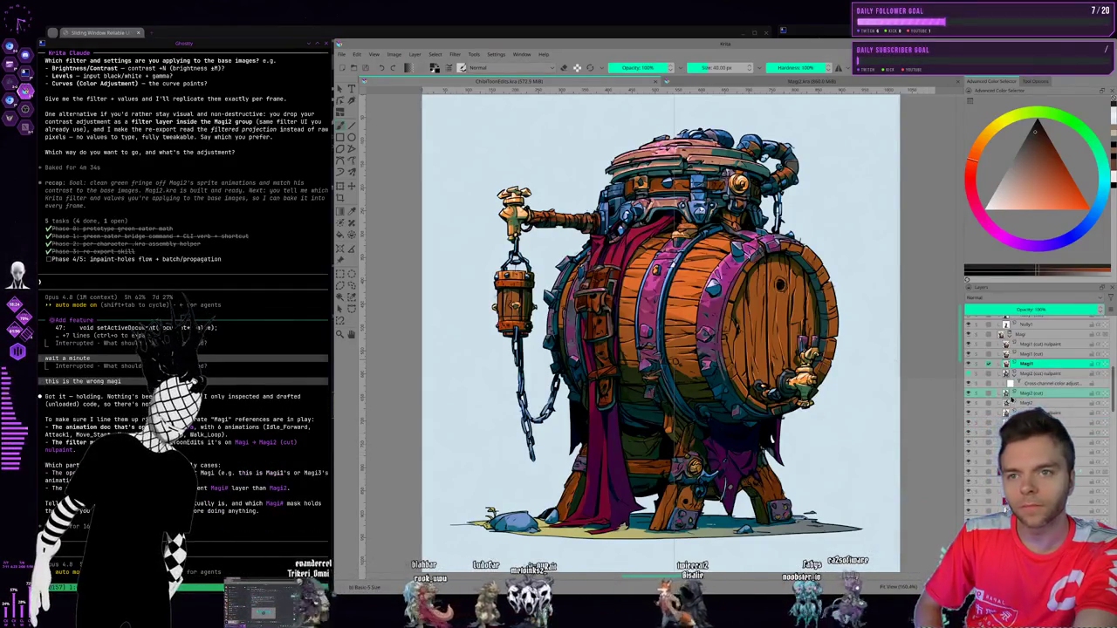
{"action": "left_click", "coordinate": [1023, 395]}
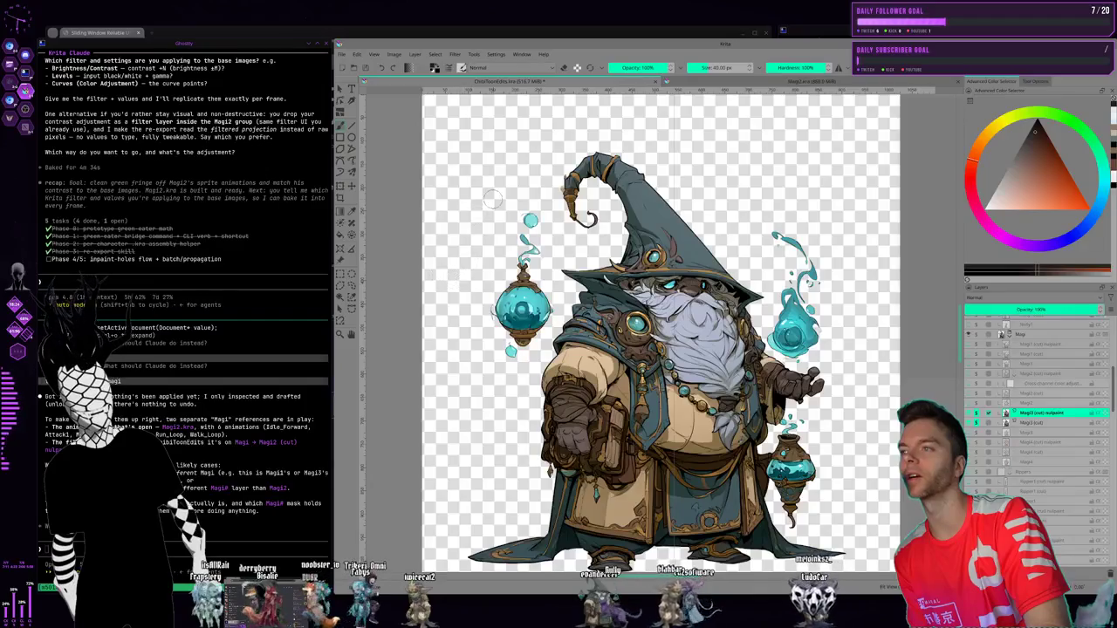
{"action": "left_click", "coordinate": [414, 55]}
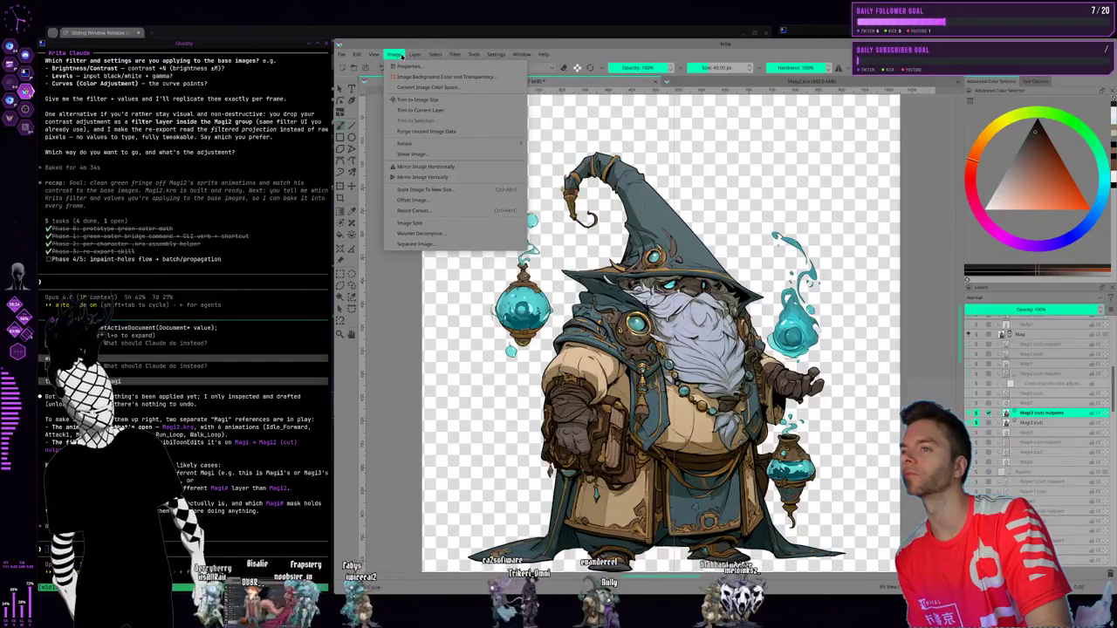
- Open the Cross-channel adjustment filter and set its driver channel to Hue
{"action": "left_click", "coordinate": [401, 56]}
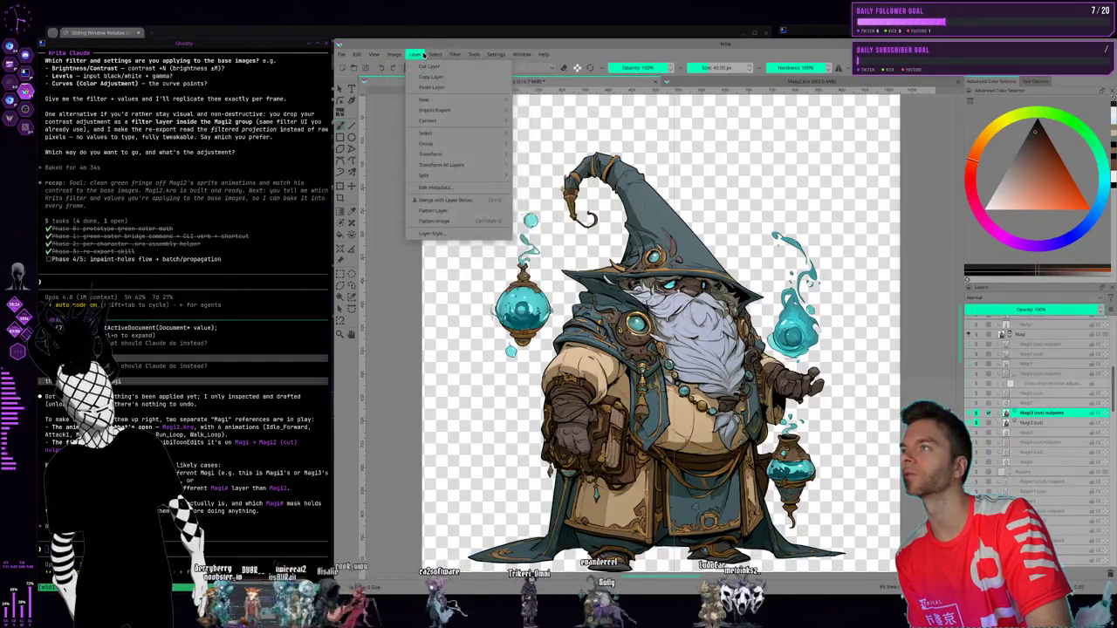
{"action": "mouse_move", "coordinate": [467, 89]}
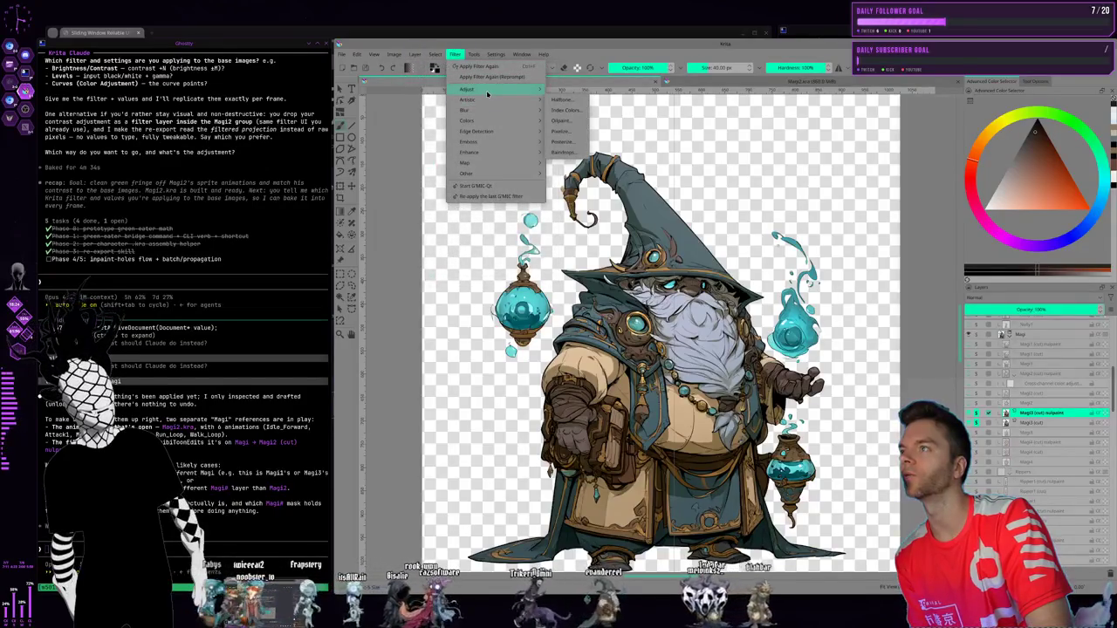
{"action": "left_click", "coordinate": [618, 131]}
{"action": "left_click_drag", "start_coordinate": [371, 61], "coordinate": [321, 62]}
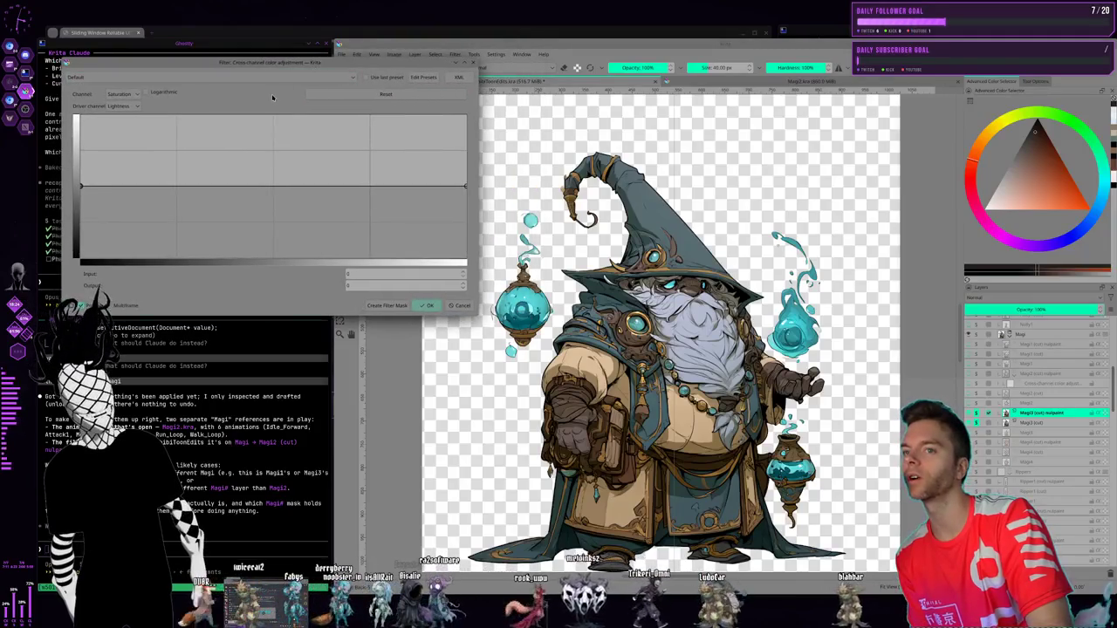
{"action": "left_click", "coordinate": [122, 106]}
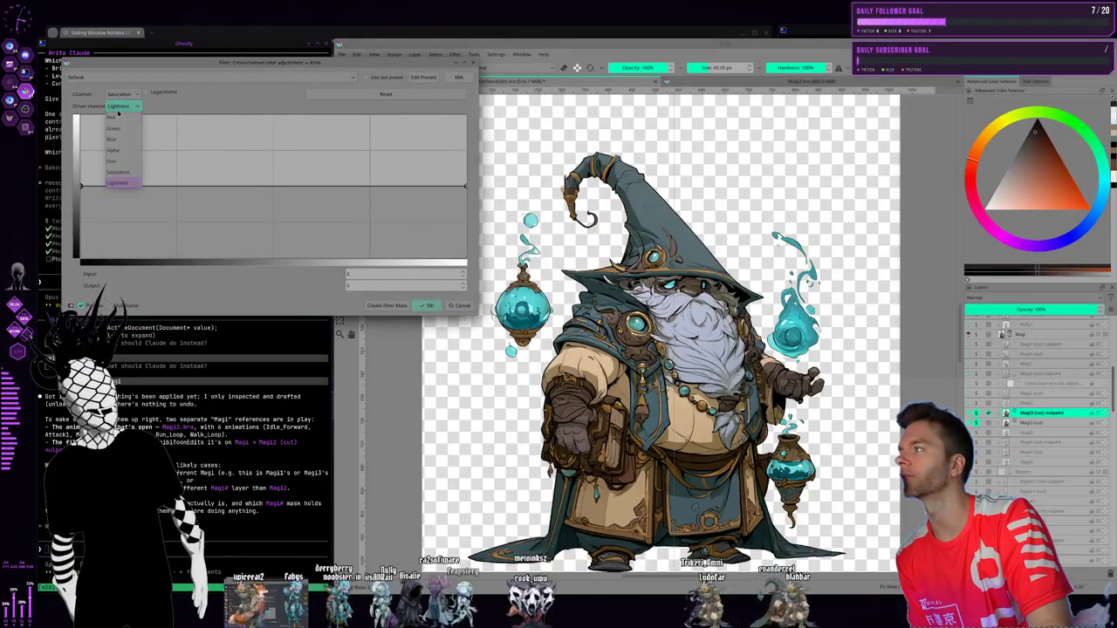
{"action": "left_click", "coordinate": [122, 160]}
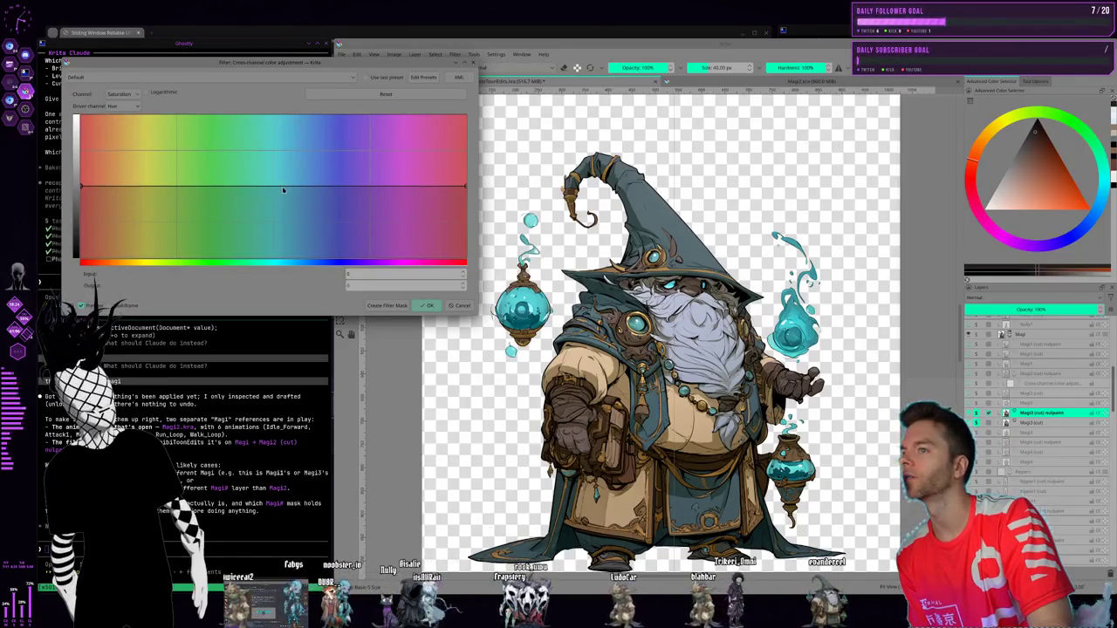
- Test-drag saturation curve points on the beard and robes, then cancel without applying
{"action": "mouse_move", "coordinate": [282, 185]}
{"action": "left_mouse_down"}
{"action": "mouse_move", "coordinate": [283, 170]}
{"action": "mouse_move", "coordinate": [303, 187]}
{"action": "mouse_move", "coordinate": [308, 147]}
{"action": "mouse_move", "coordinate": [295, 167]}
{"action": "left_mouse_up"}
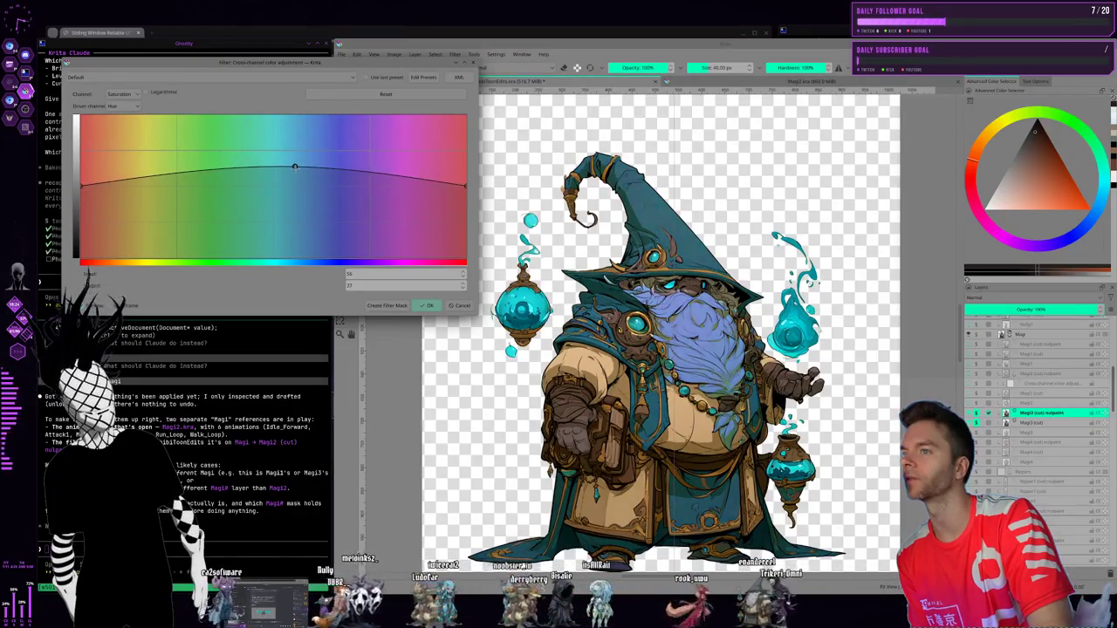
{"action": "left_click_drag", "start_coordinate": [428, 179], "coordinate": [364, 185]}
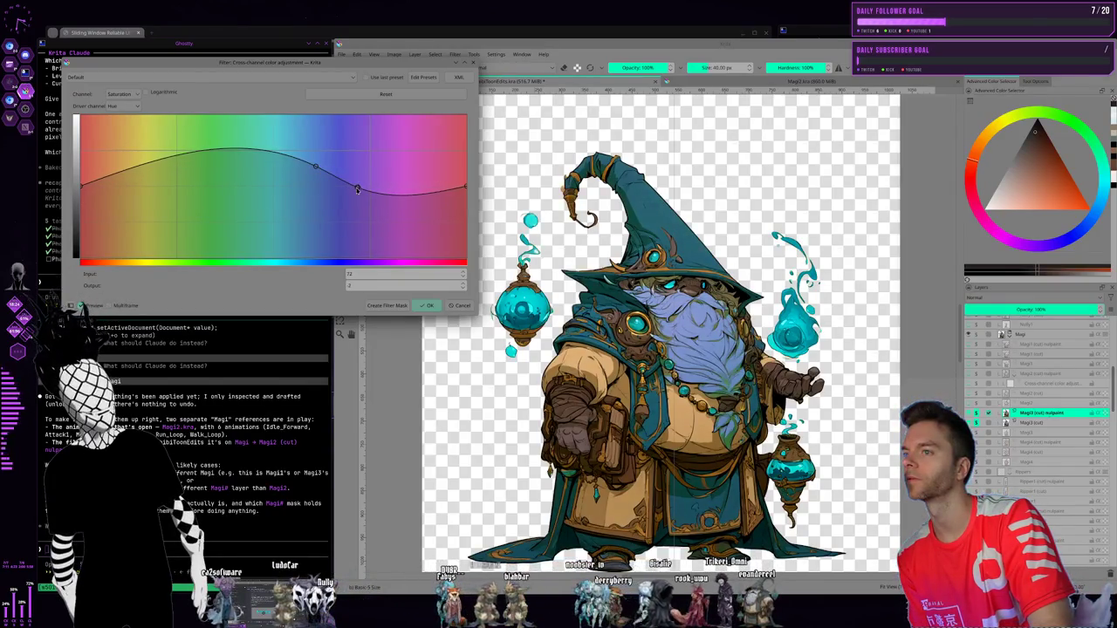
{"action": "left_click_drag", "start_coordinate": [187, 151], "coordinate": [274, 180]}
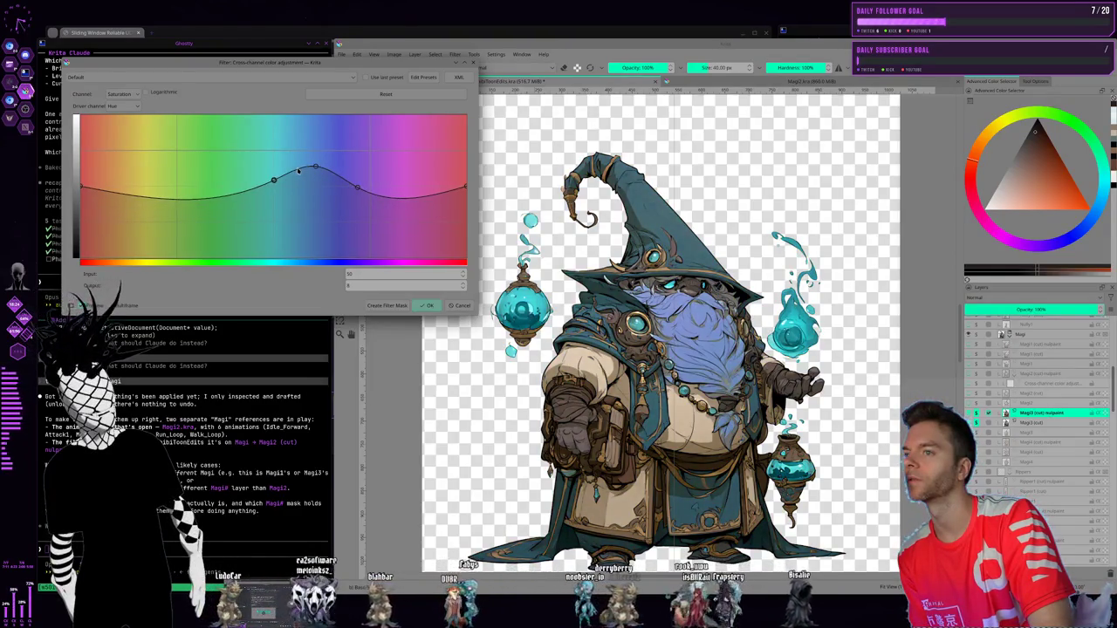
{"action": "left_click_drag", "start_coordinate": [316, 166], "coordinate": [282, 162]}
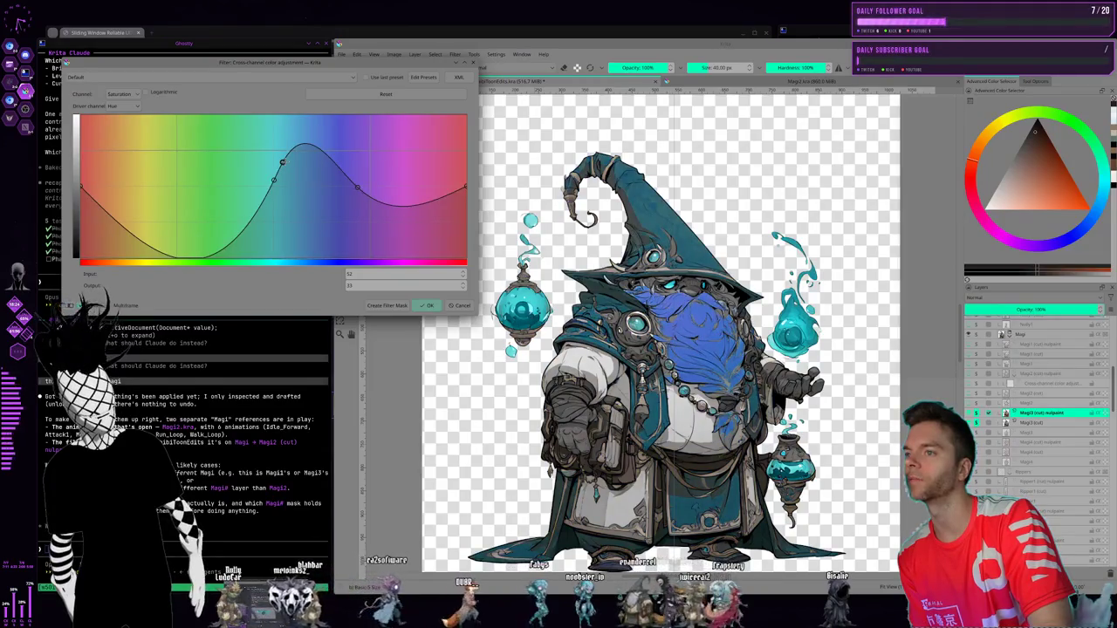
{"action": "left_click", "coordinate": [453, 305]}
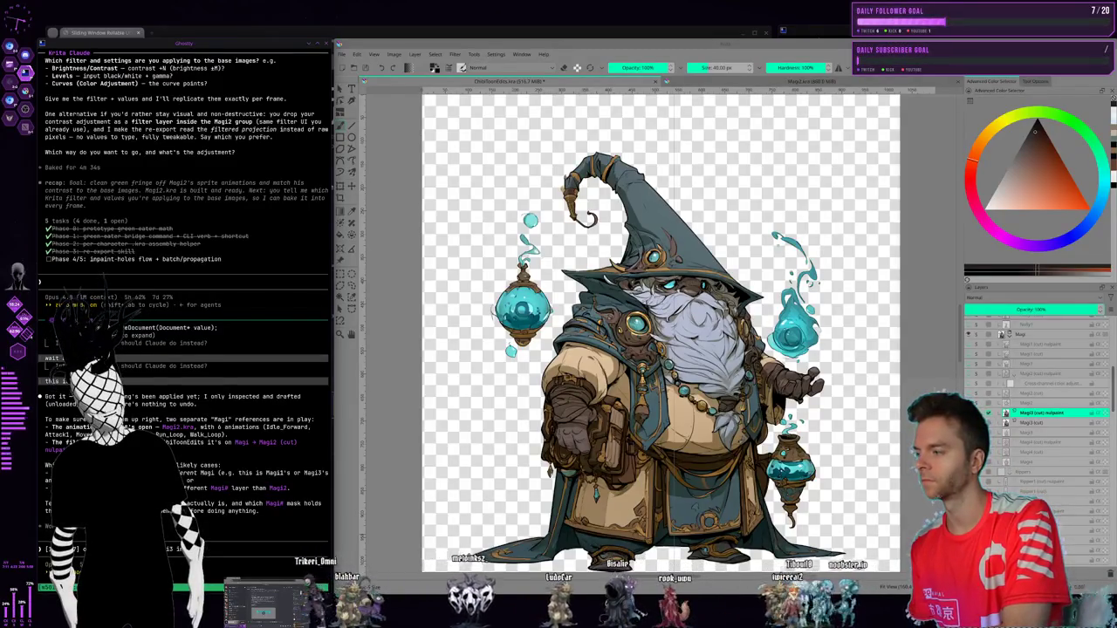
- Draft a Claude note: layer was renamed, apply the nulpaint pull and re-export; focus Krita
{"action": "type", "text": "n Toons then i forgot we renamed"}
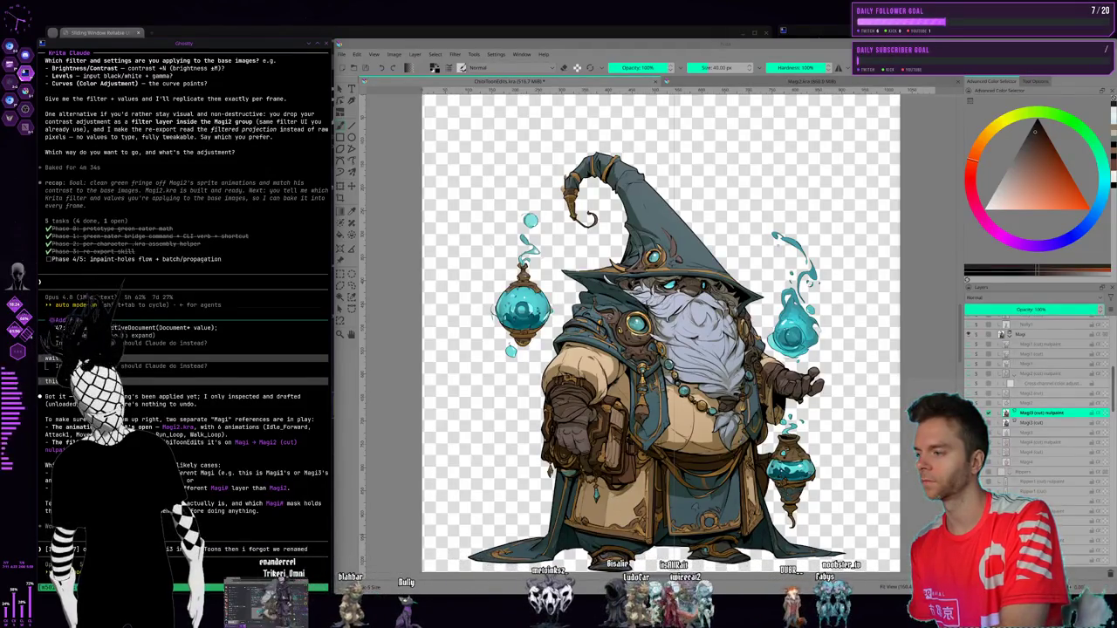
{"action": "type", "text": " it t"}
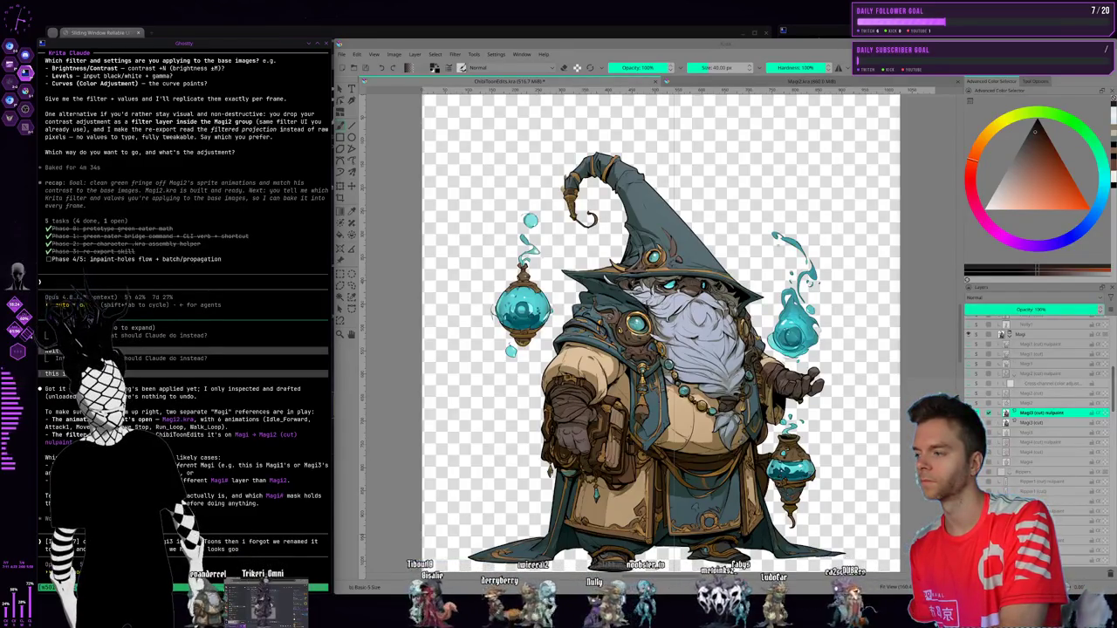
{"action": "type", "text": "ust the nu"}
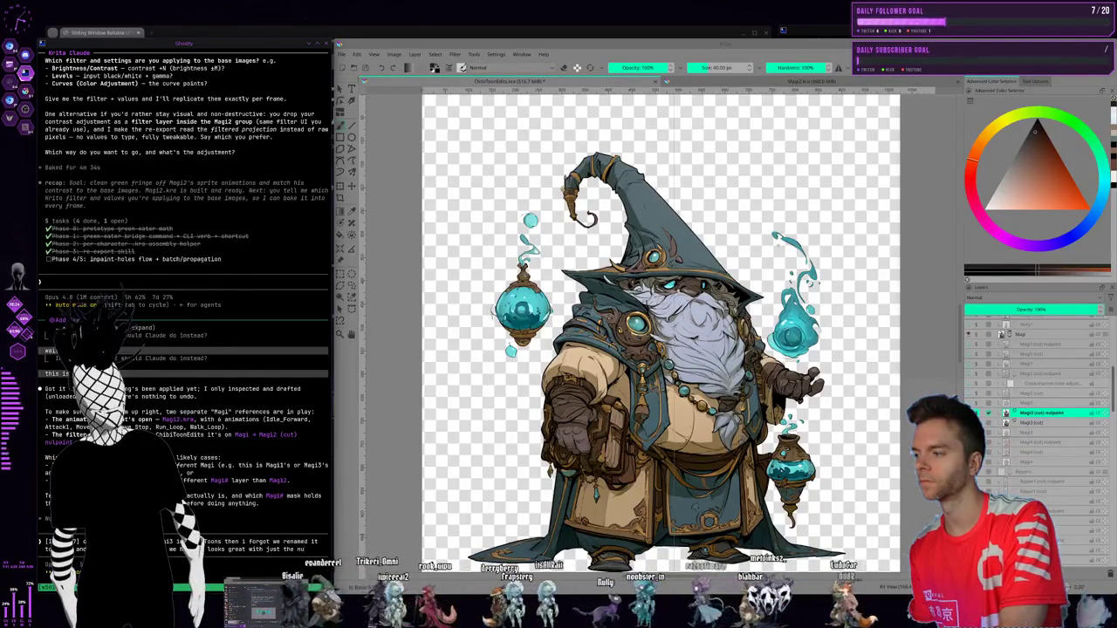
{"action": "type", "text": "lpaint"}
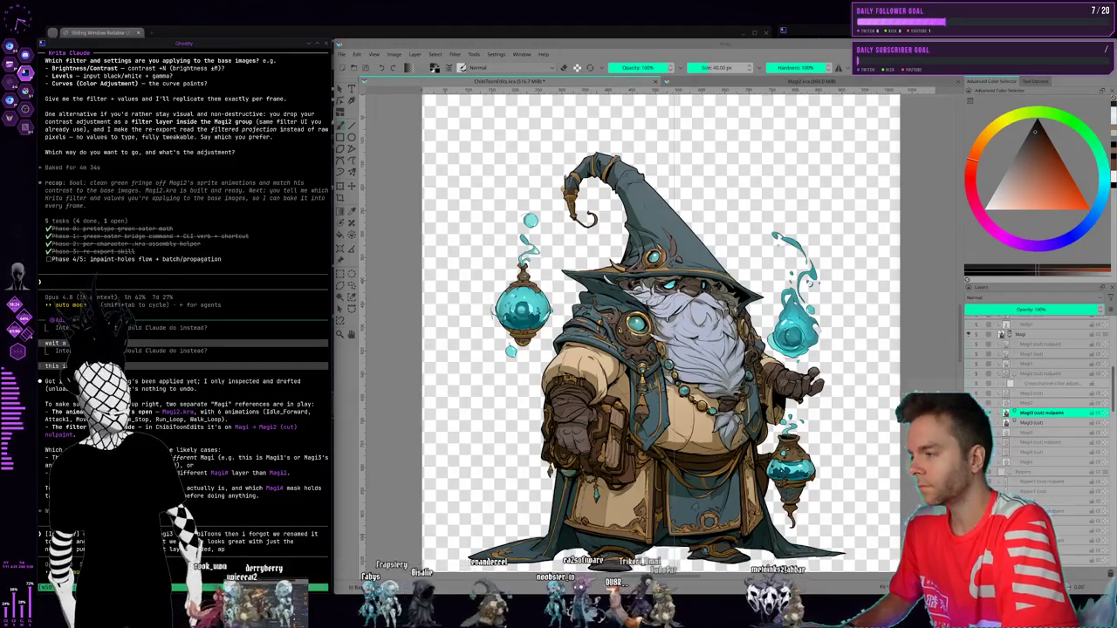
{"action": "type", "text": "apply the nulpaint pu"}
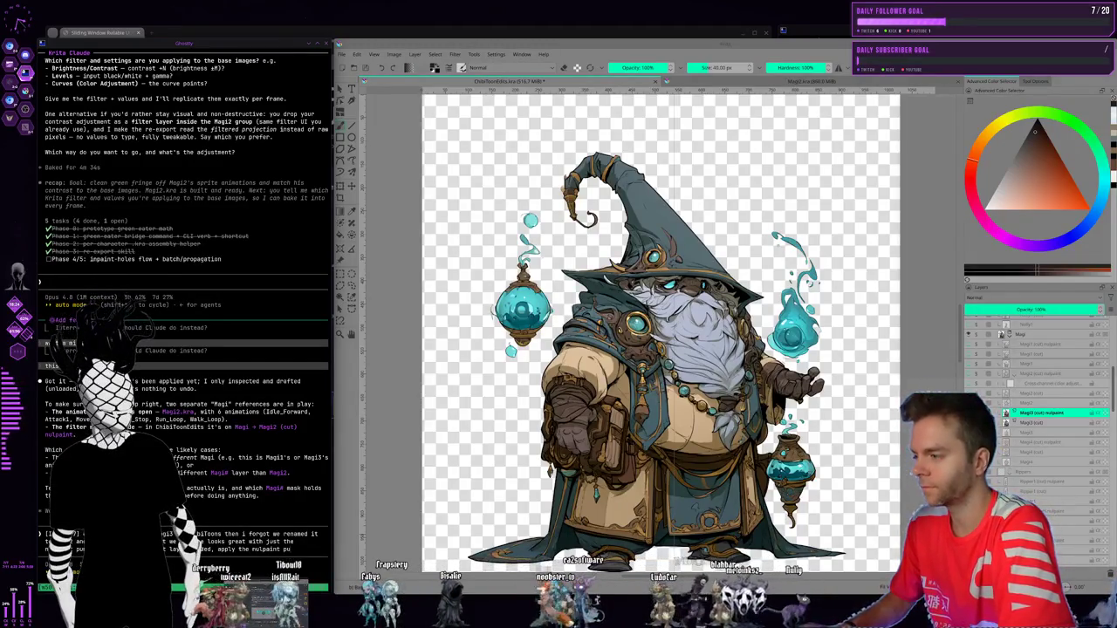
{"action": "type", "text": "ll"}
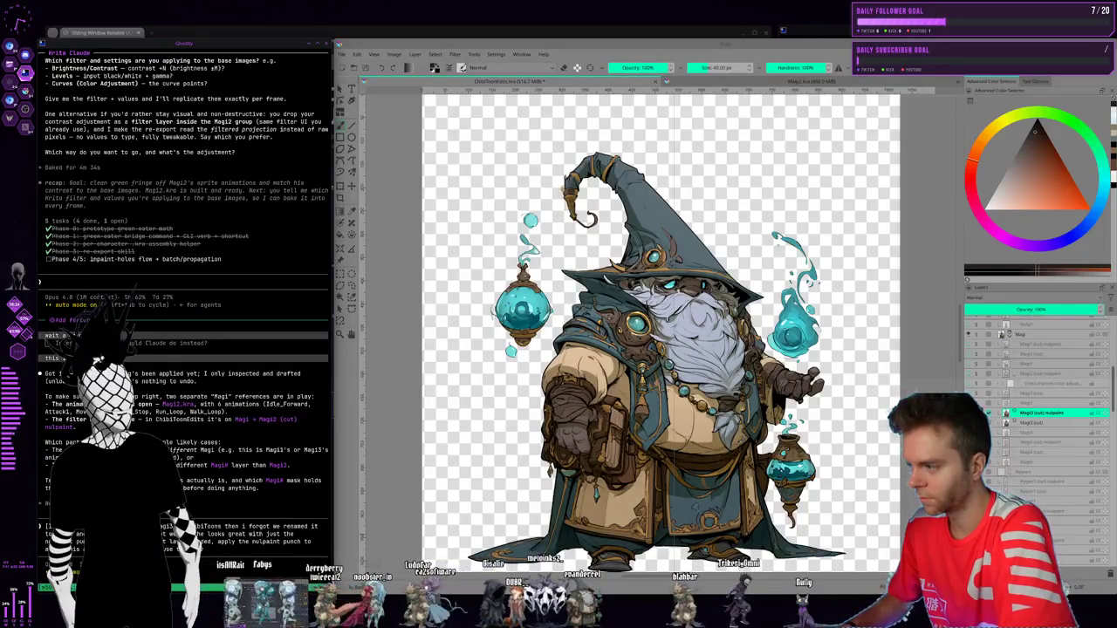
{"action": "type", "text": "he export sk"}
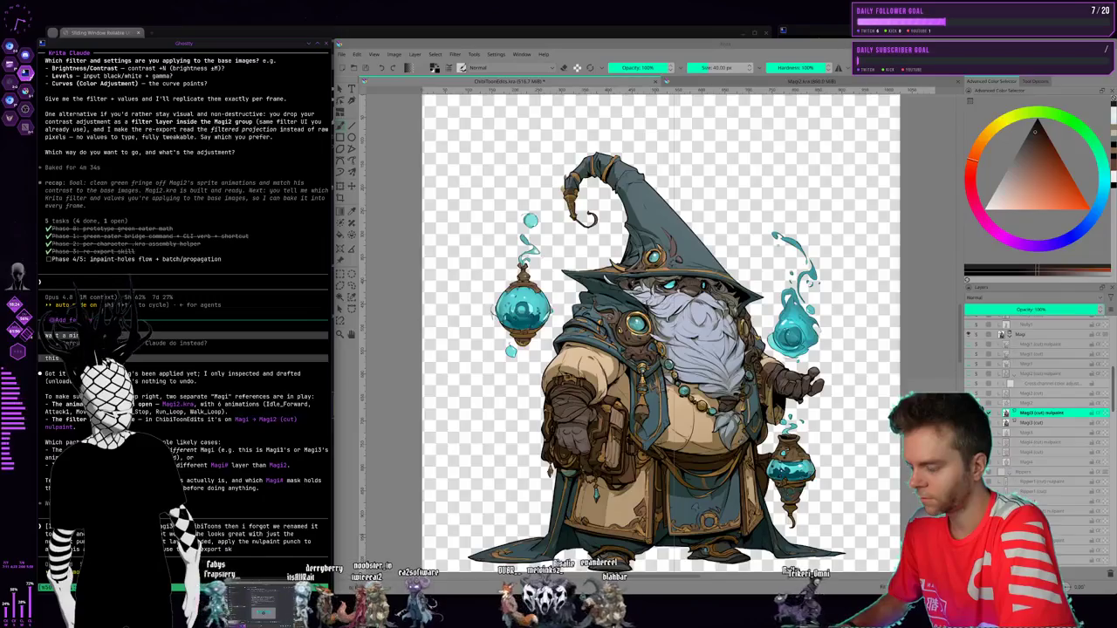
{"action": "type", "text": "ill to re-exp"}
{"action": "type", "text": "ort"}
{"action": "type", "text": "eroes,"}
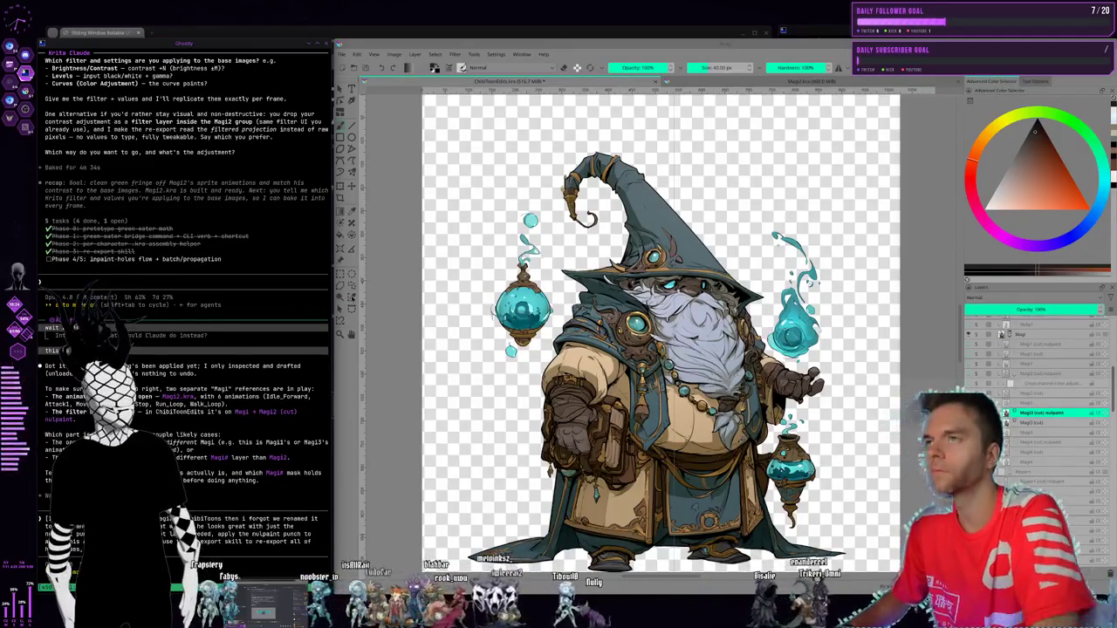
{"action": "left_click", "coordinate": [821, 81]}
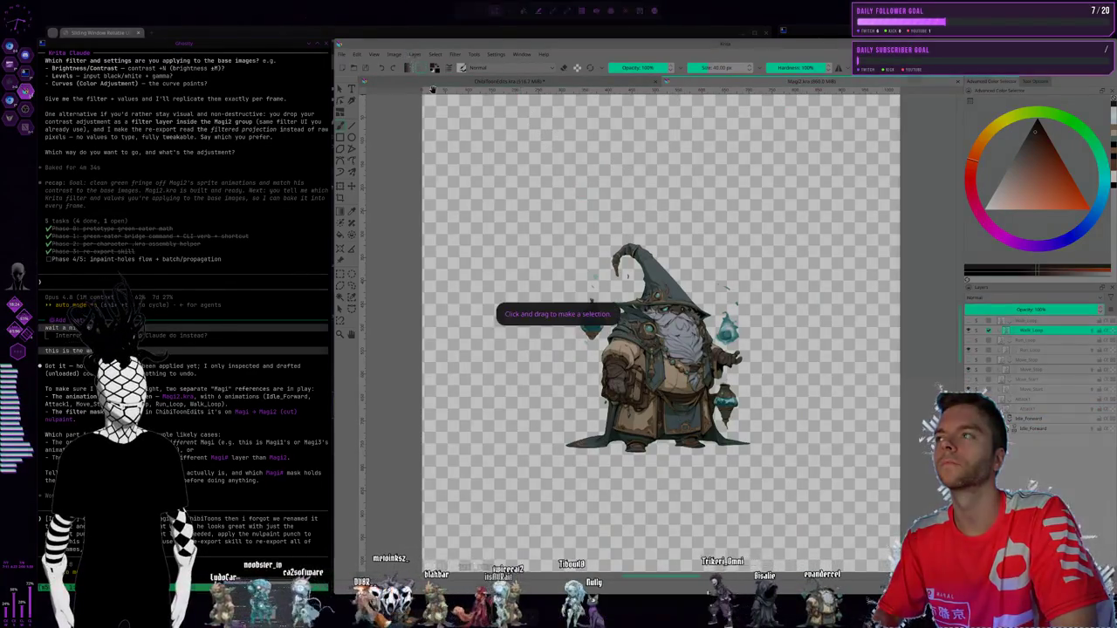
- Cancel a window resize, glance at ChibiToonEdits' File menu, and return to Magi2.kra
{"action": "left_click_drag", "start_coordinate": [413, 66], "coordinate": [1082, 527]}
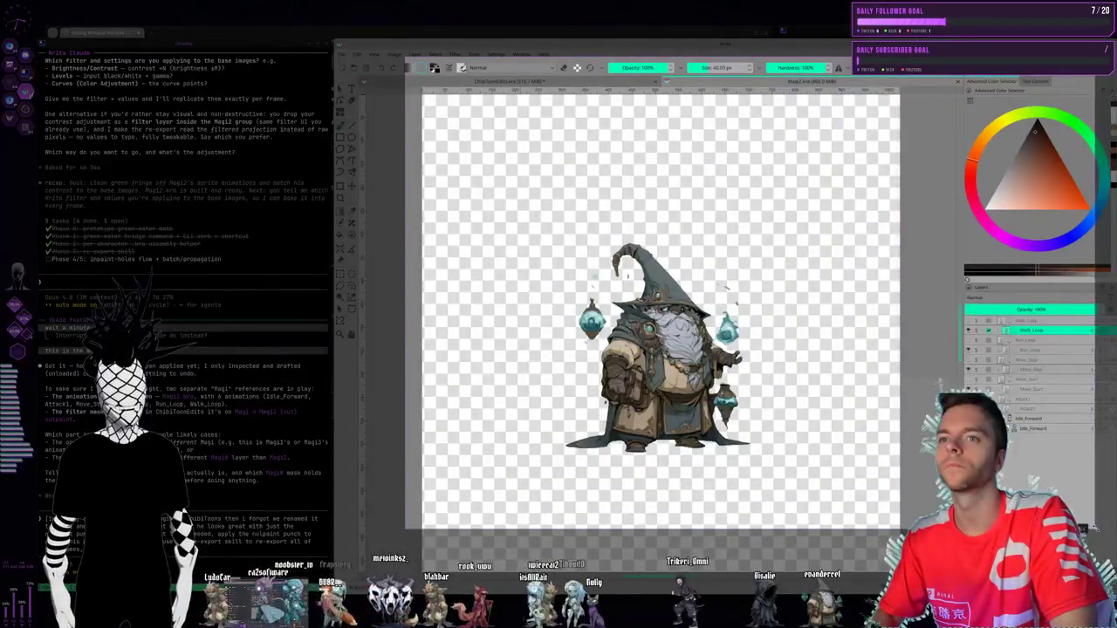
{"action": "key", "text": "Escape"}
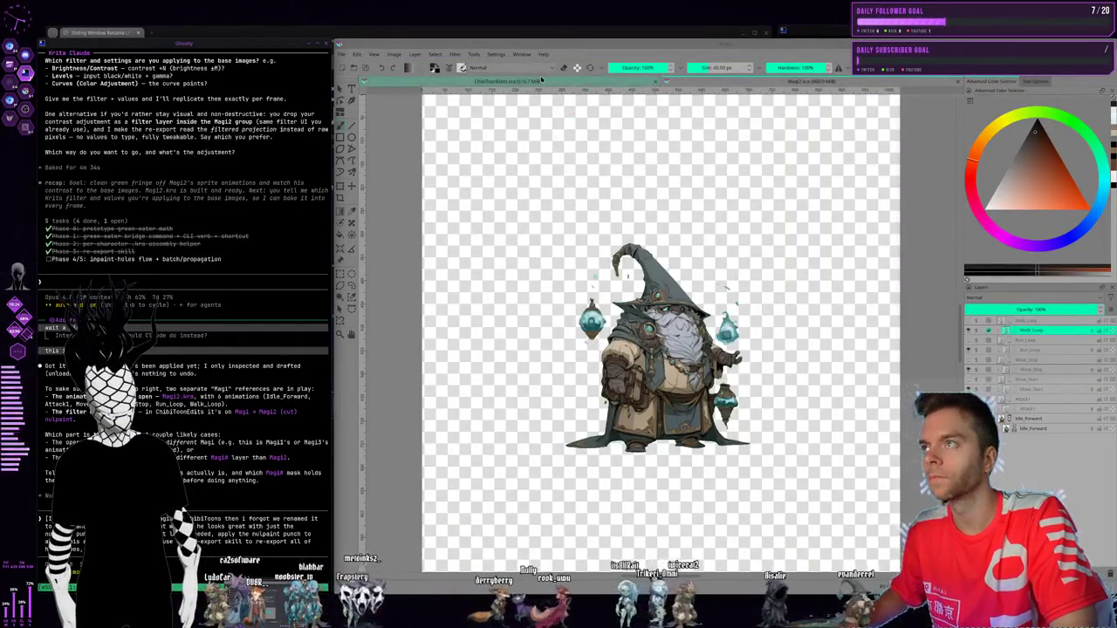
{"action": "left_click", "coordinate": [508, 81]}
{"action": "left_click", "coordinate": [355, 55]}
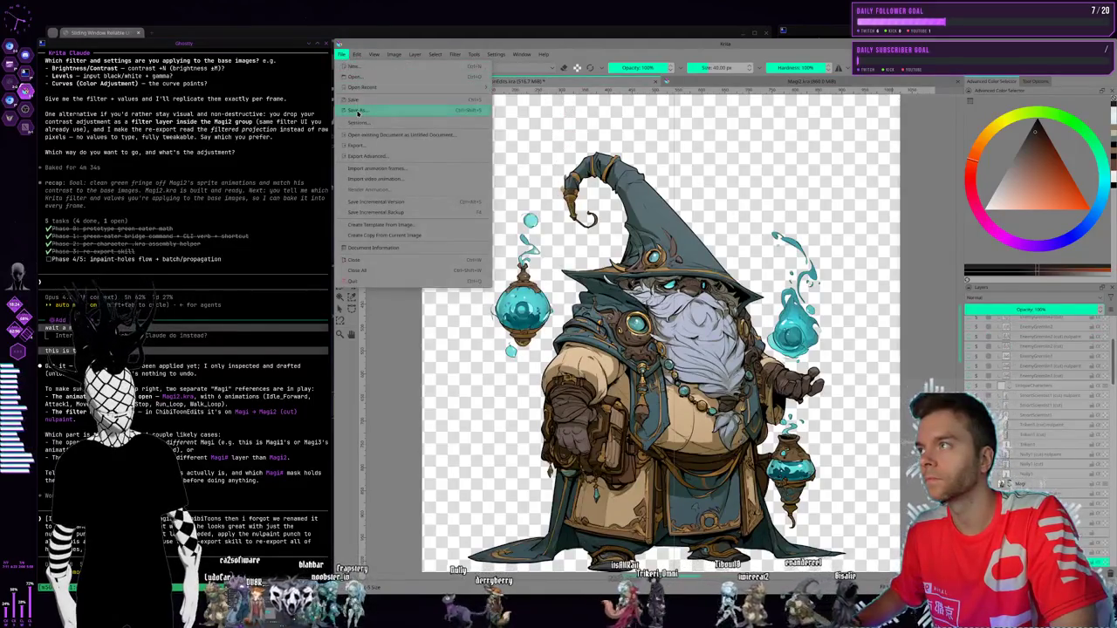
{"action": "key", "text": "Escape"}
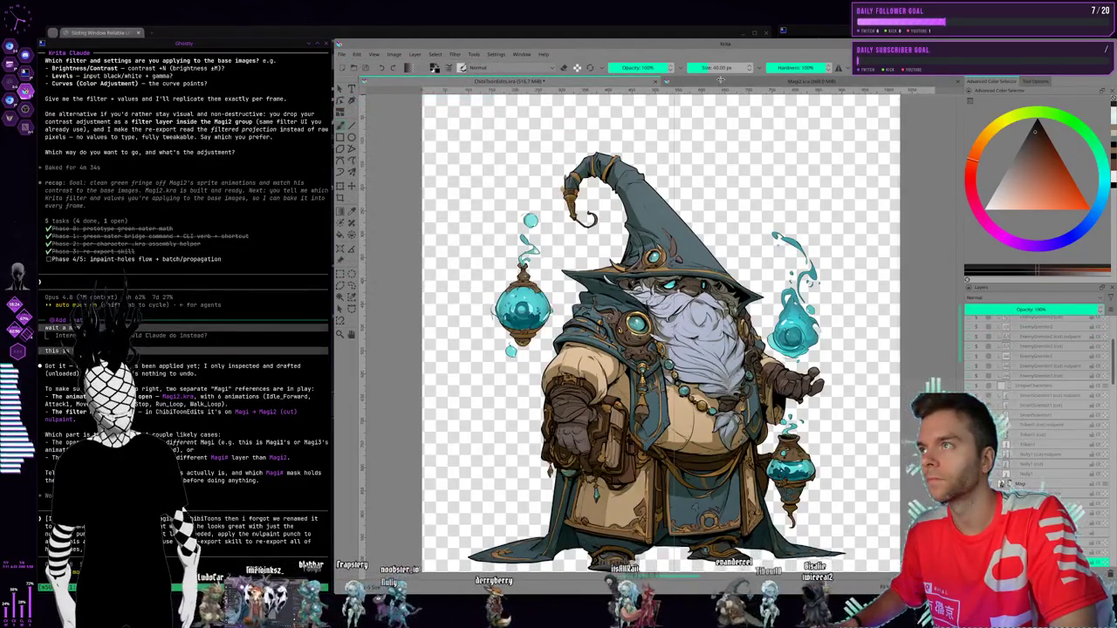
{"action": "left_click", "coordinate": [753, 80]}
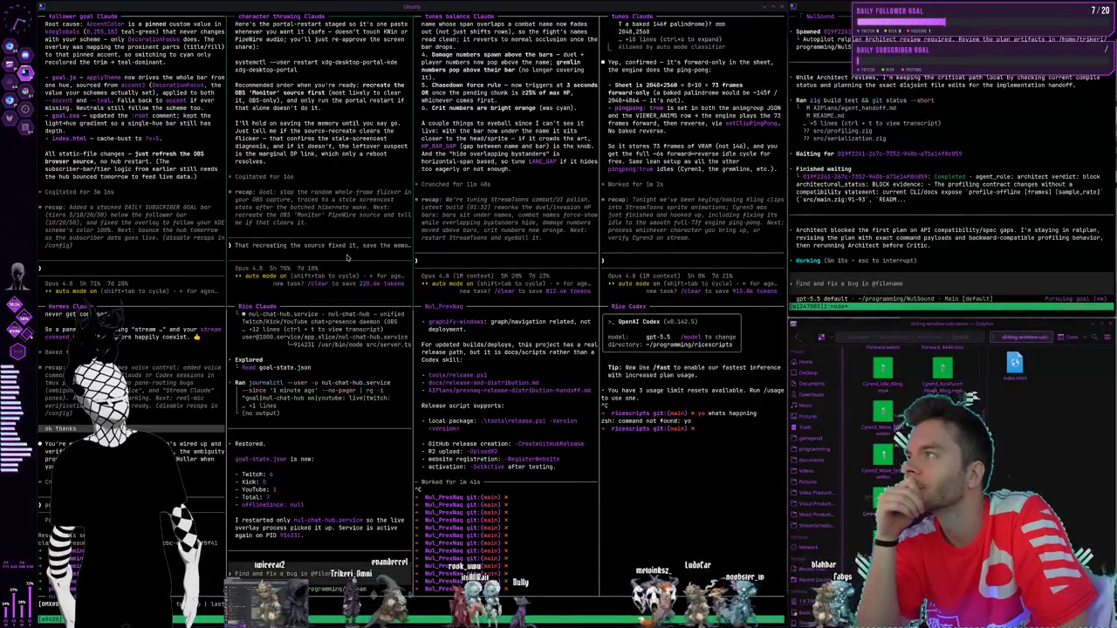
{"action": "scroll", "coordinate": [302, 215], "scroll_direction": "up", "scroll_amount": 5}
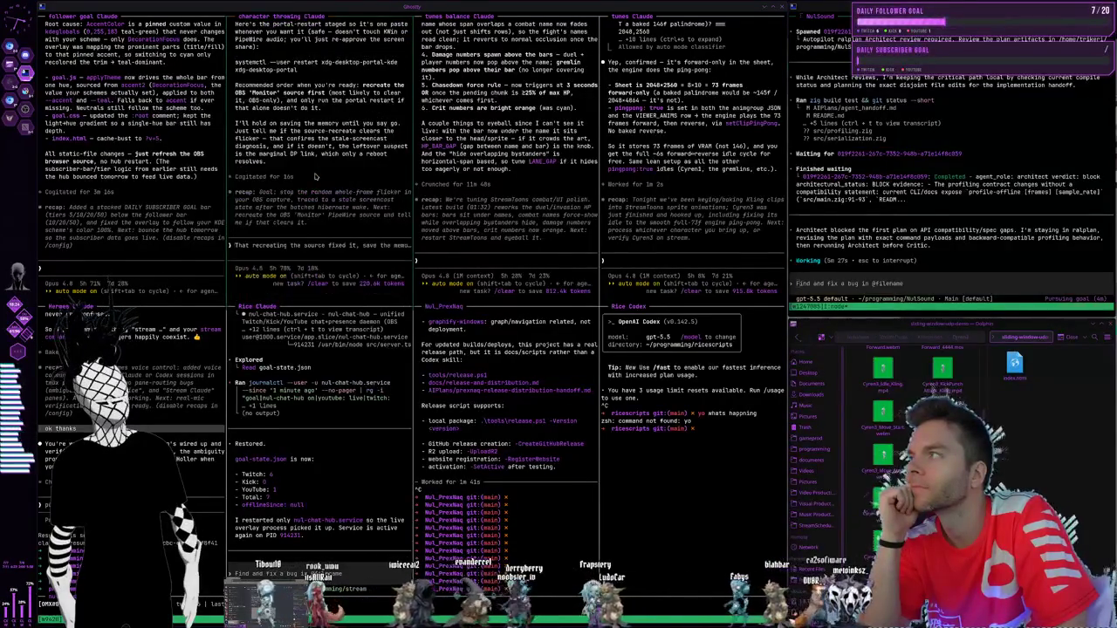
{"action": "scroll", "coordinate": [314, 177], "scroll_direction": "up", "scroll_amount": 10}
{"action": "scroll", "coordinate": [314, 177], "scroll_direction": "up", "scroll_amount": 10}
{"action": "scroll", "coordinate": [310, 179], "scroll_direction": "up", "scroll_amount": 10}
{"action": "scroll", "coordinate": [313, 210], "scroll_direction": "down", "scroll_amount": 20}
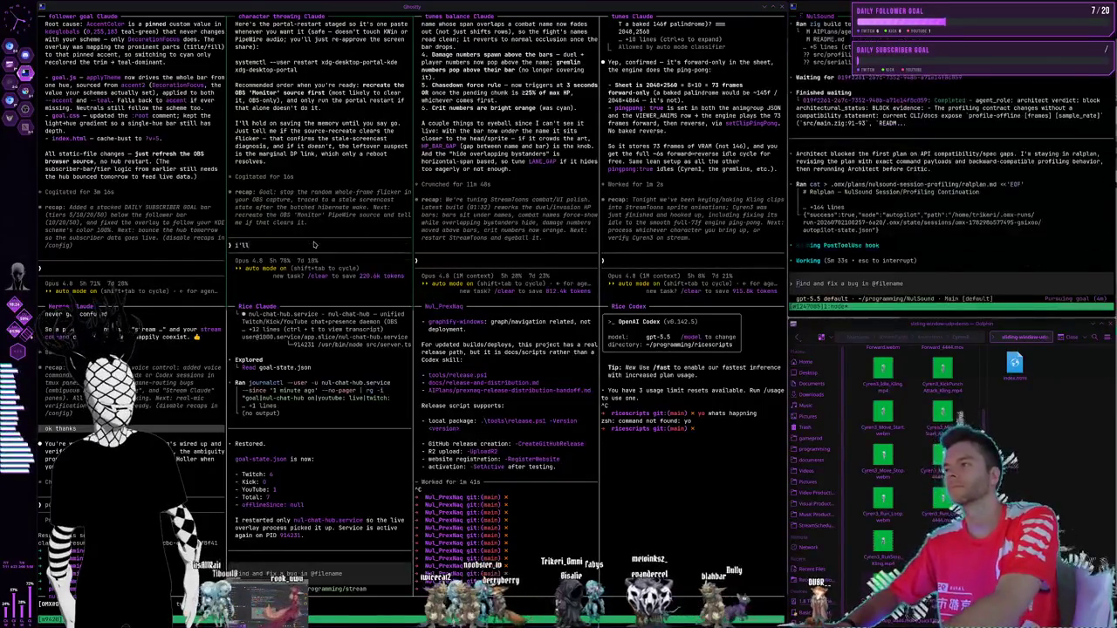
- Send 'i'll just restart after this stream thanks for looking into it', then switch to Krita
{"action": "type", "text": "i'll just restart a"}
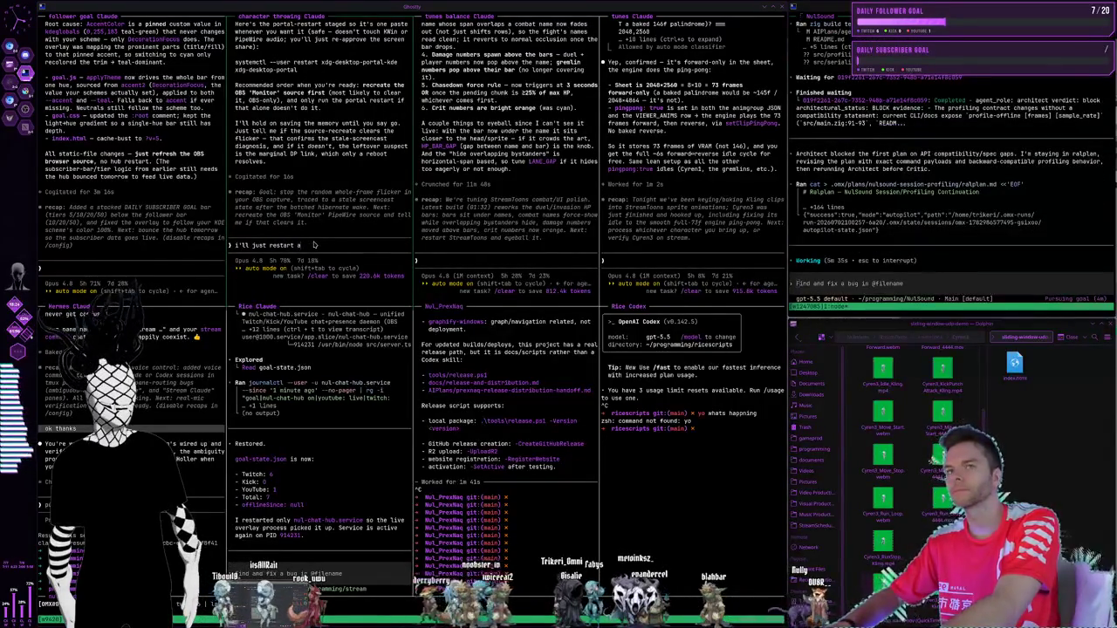
{"action": "type", "text": "fter this stream thanks for looking into"}
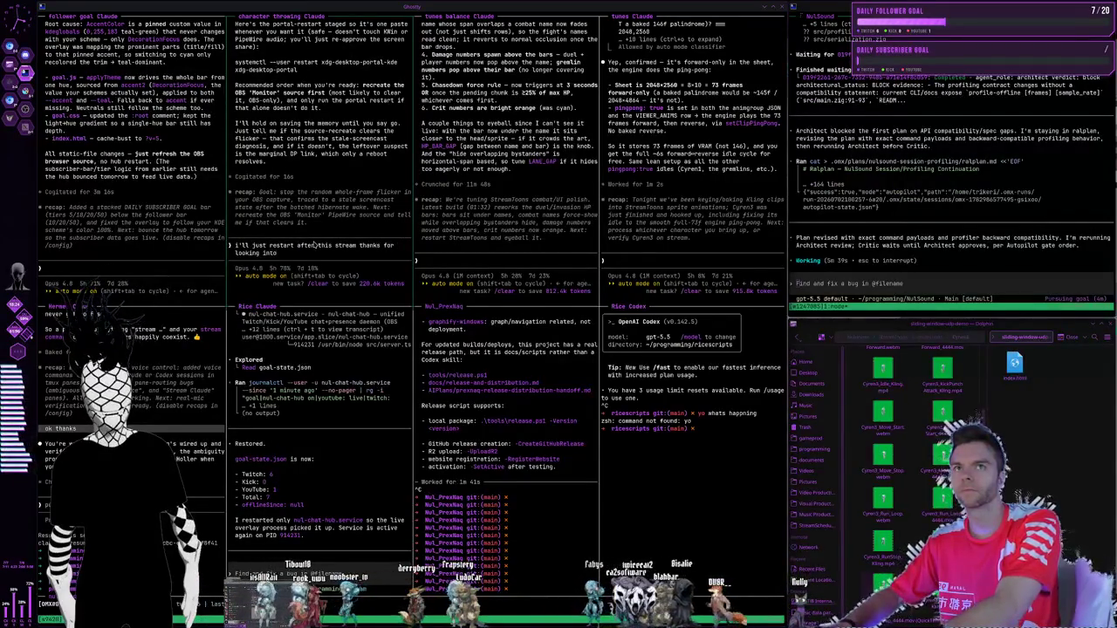
{"action": "type", "text": " it"}
{"action": "key", "text": "Return"}
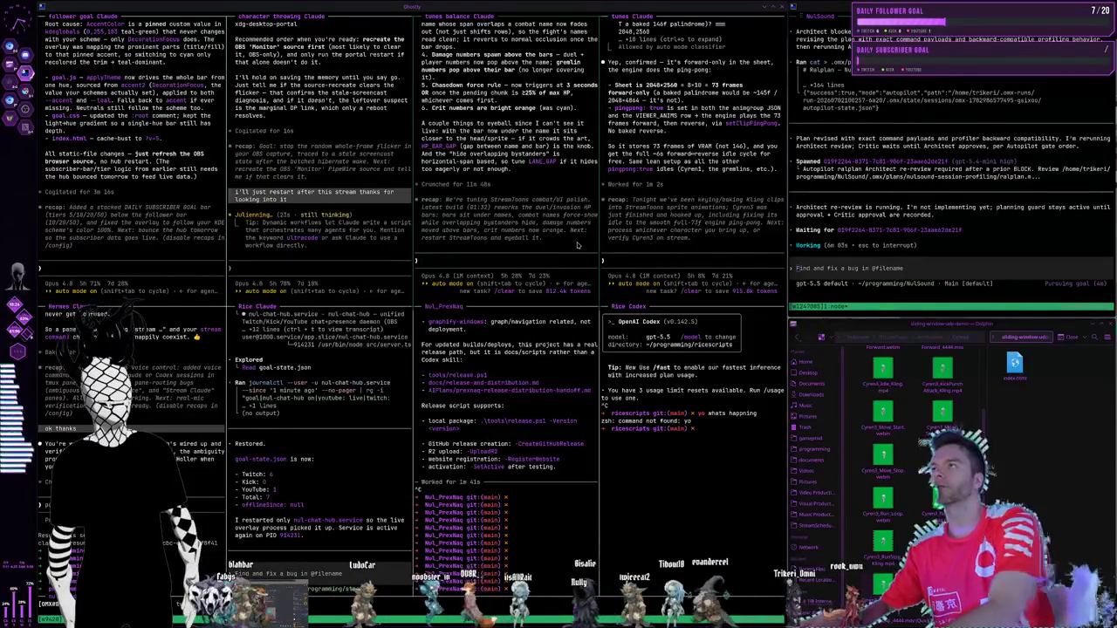
{"action": "key", "text": "super+2"}
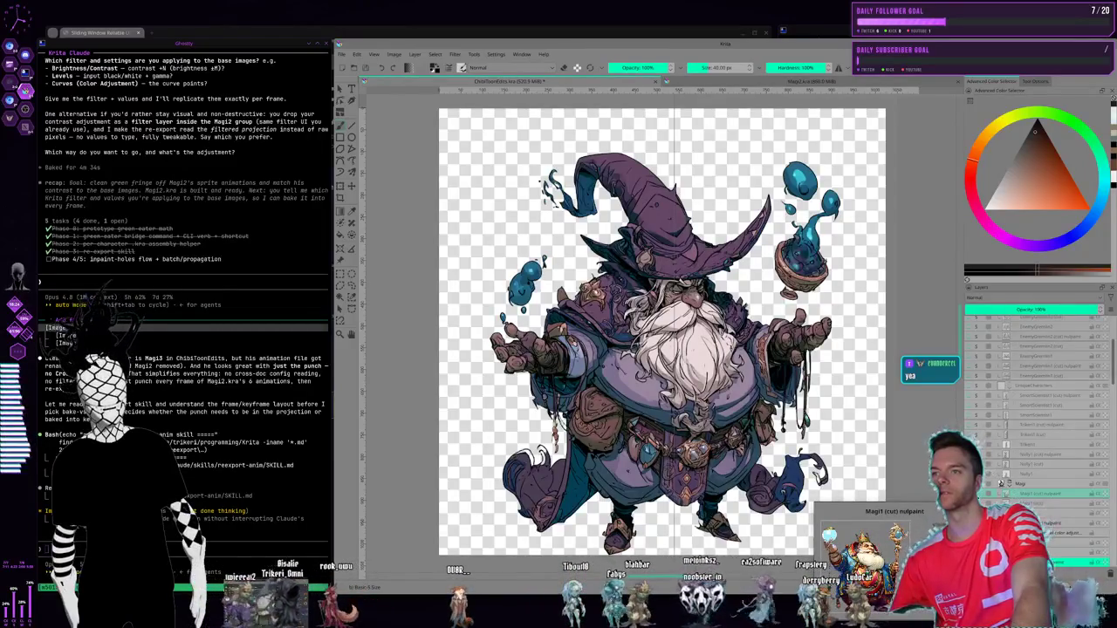
- Hide the purple wizard layers, show the red-robed Magi4 sprite and select Magi4 (cut) nulpaint
{"action": "left_click", "coordinate": [1005, 494]}
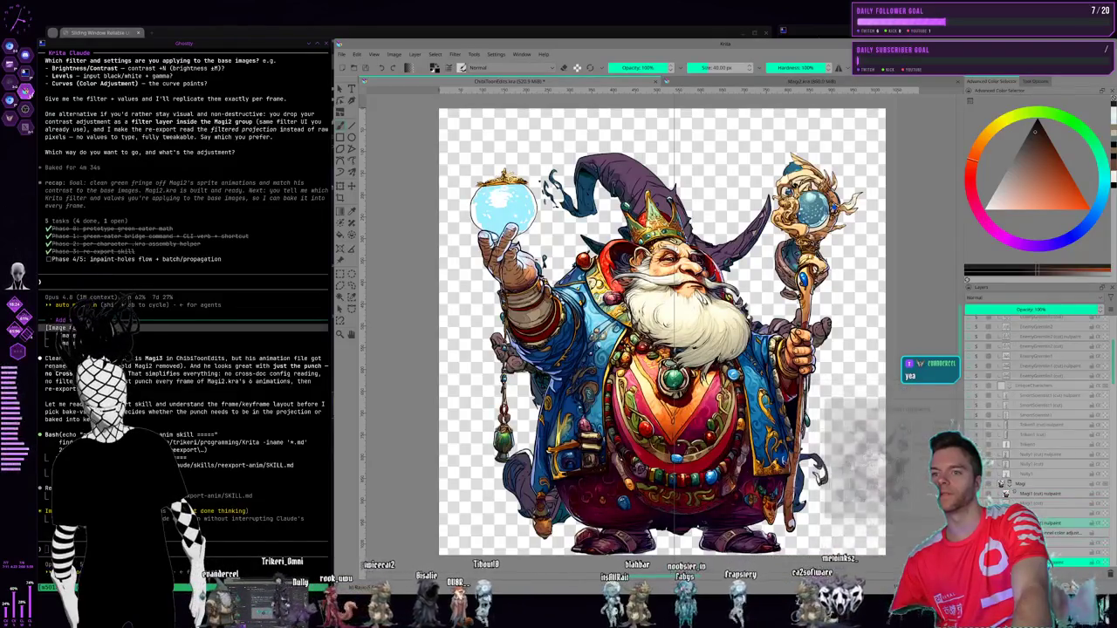
{"action": "left_click", "coordinate": [1005, 494]}
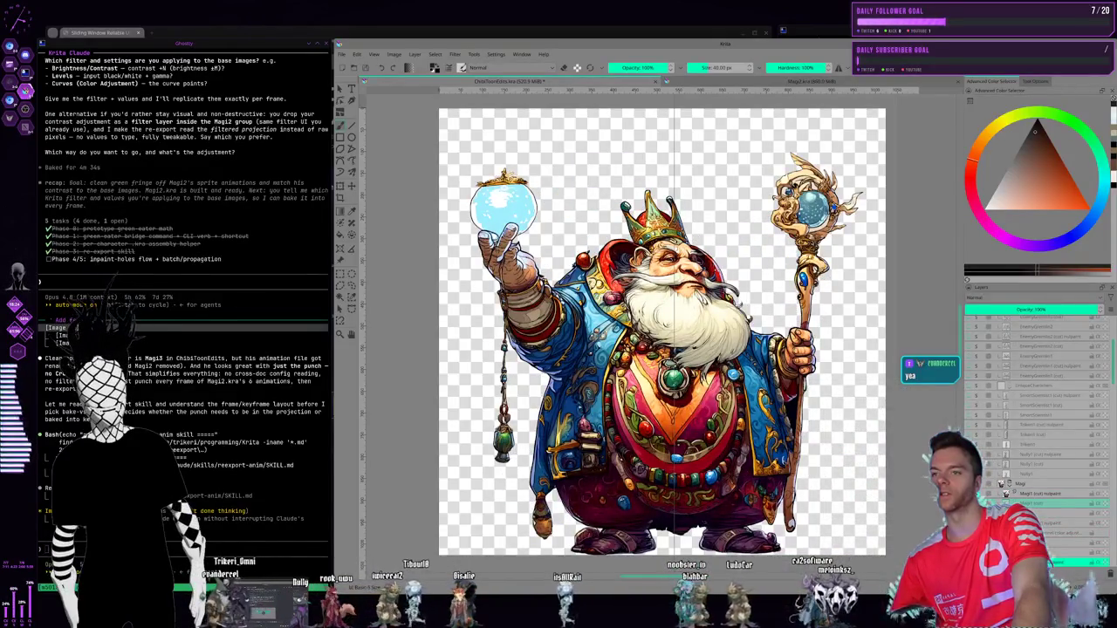
{"action": "left_click", "coordinate": [1038, 493]}
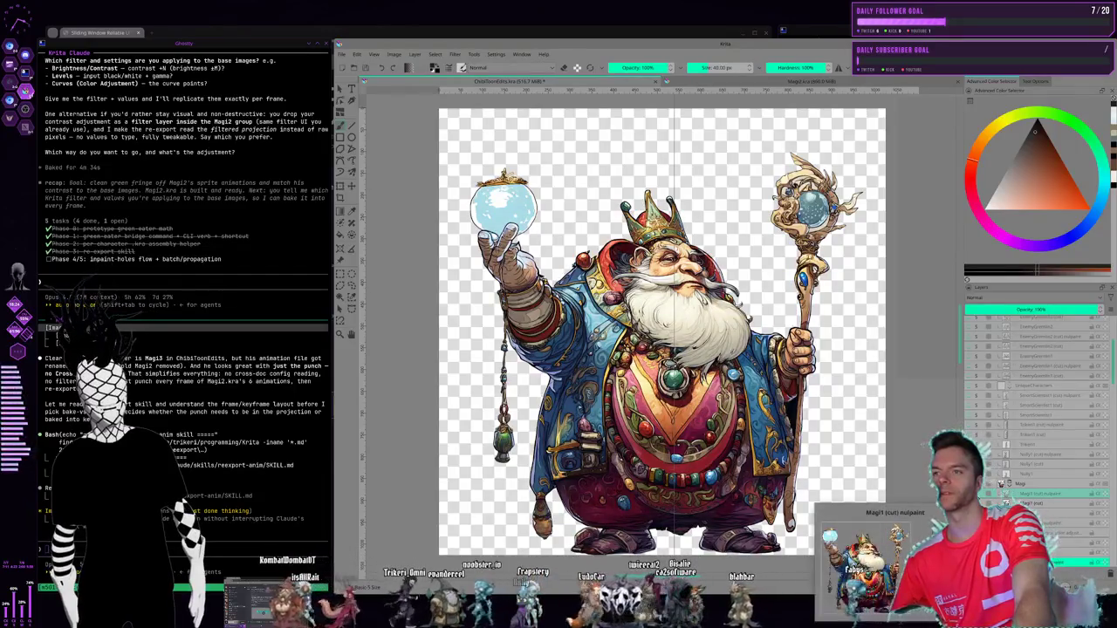
{"action": "scroll", "coordinate": [989, 499], "scroll_direction": "down", "scroll_amount": 4}
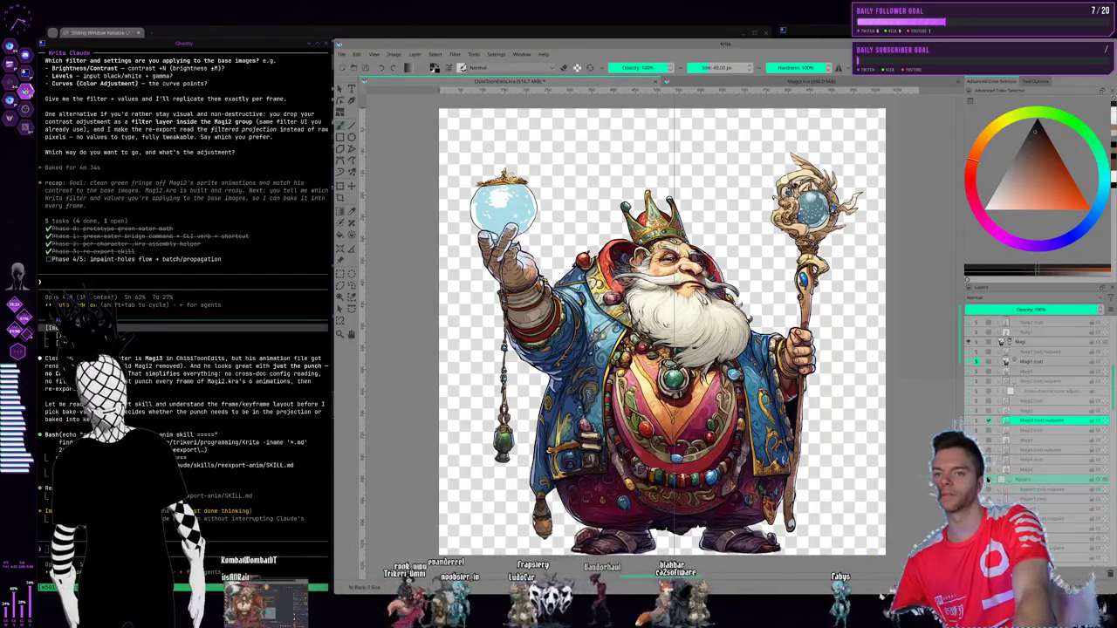
{"action": "left_click", "coordinate": [1001, 342]}
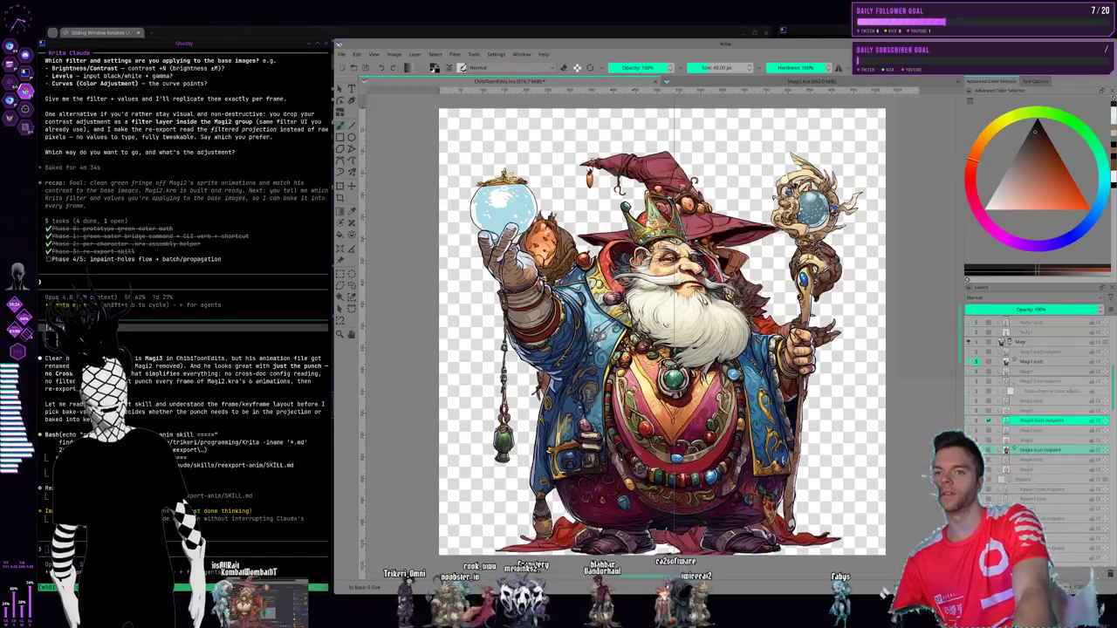
{"action": "left_click", "coordinate": [977, 371]}
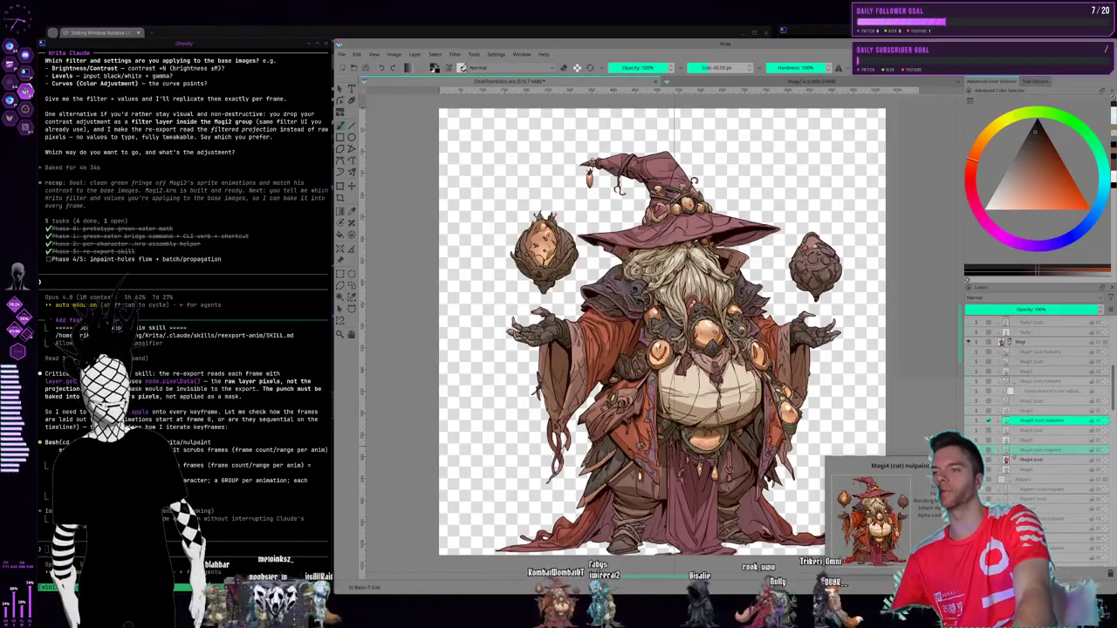
{"action": "left_click", "coordinate": [1038, 450]}
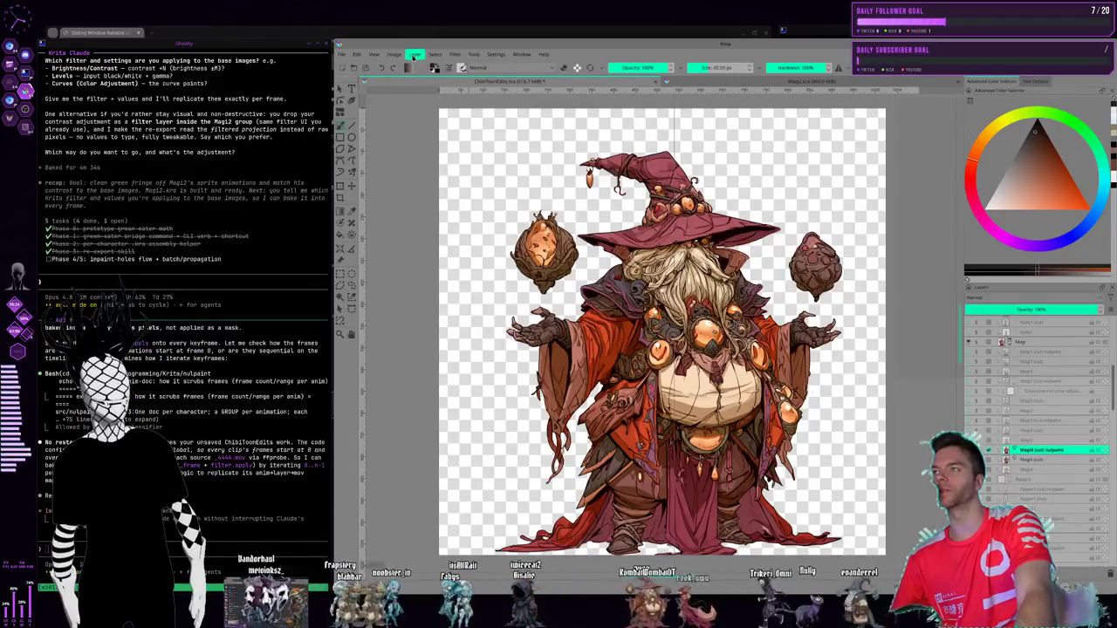
- Open the Cross-channel color adjustment filter with Hue as the driver channel
{"action": "left_click", "coordinate": [398, 55]}
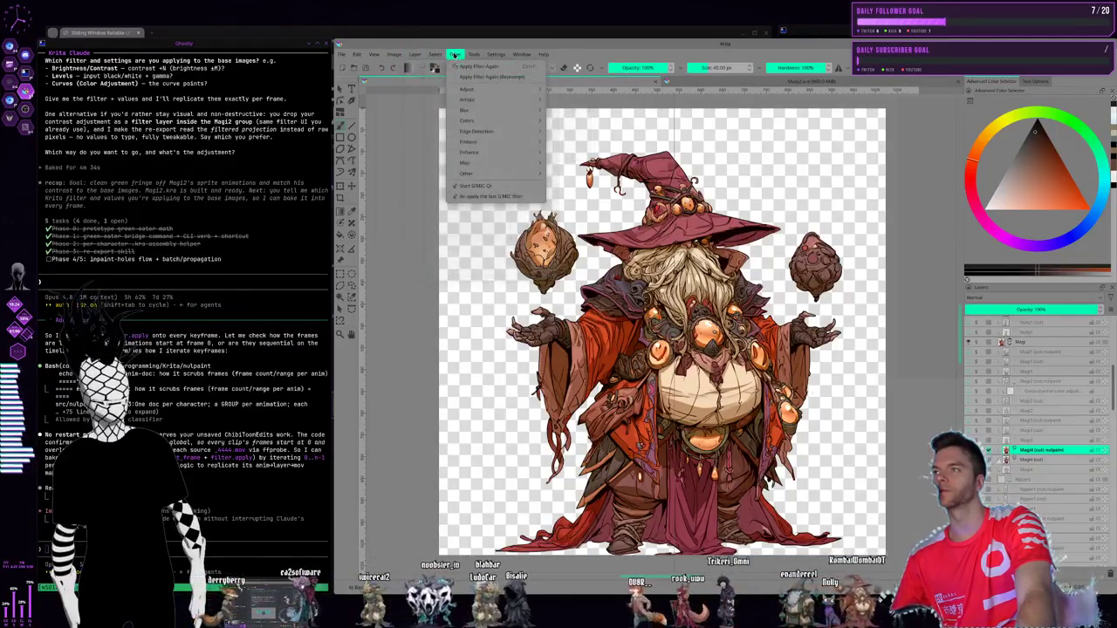
{"action": "mouse_move", "coordinate": [468, 89]}
{"action": "left_click", "coordinate": [621, 133]}
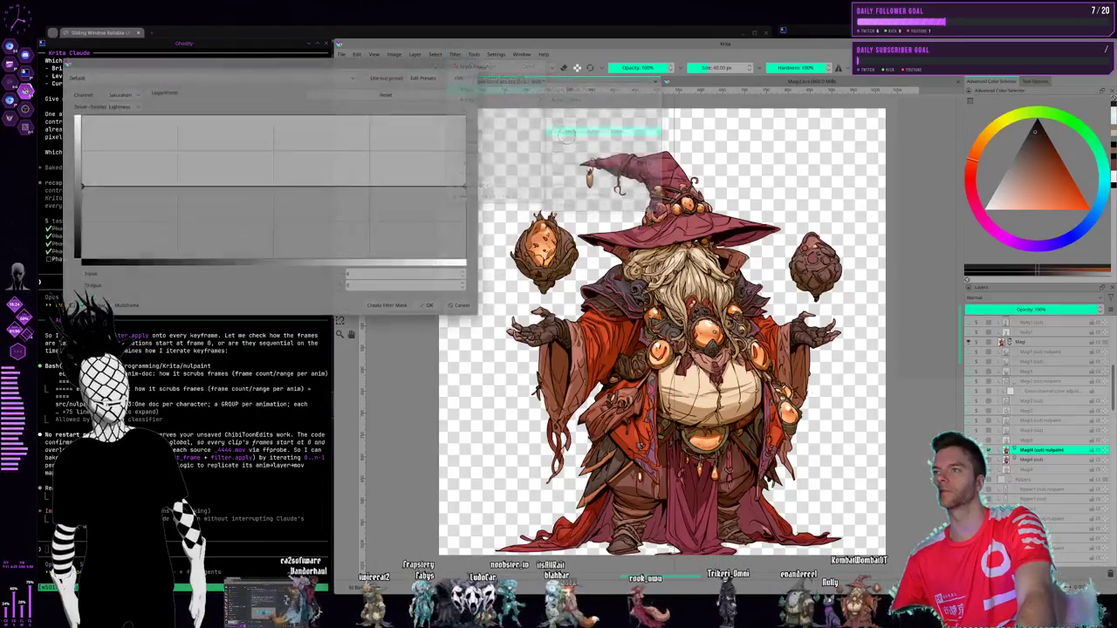
{"action": "left_click", "coordinate": [127, 92]}
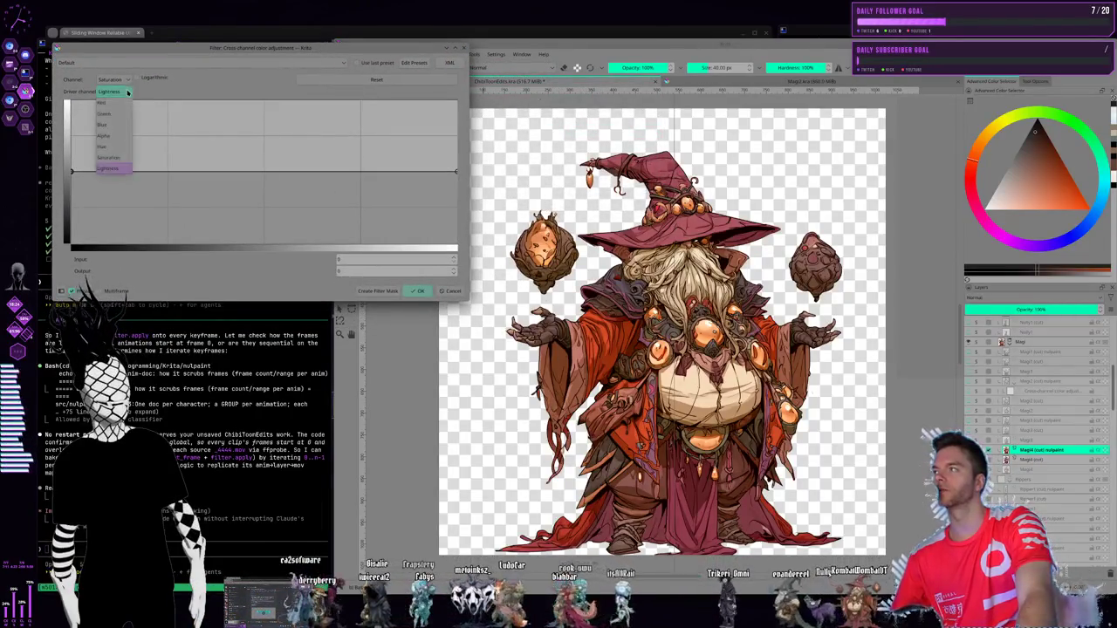
{"action": "left_click", "coordinate": [112, 145]}
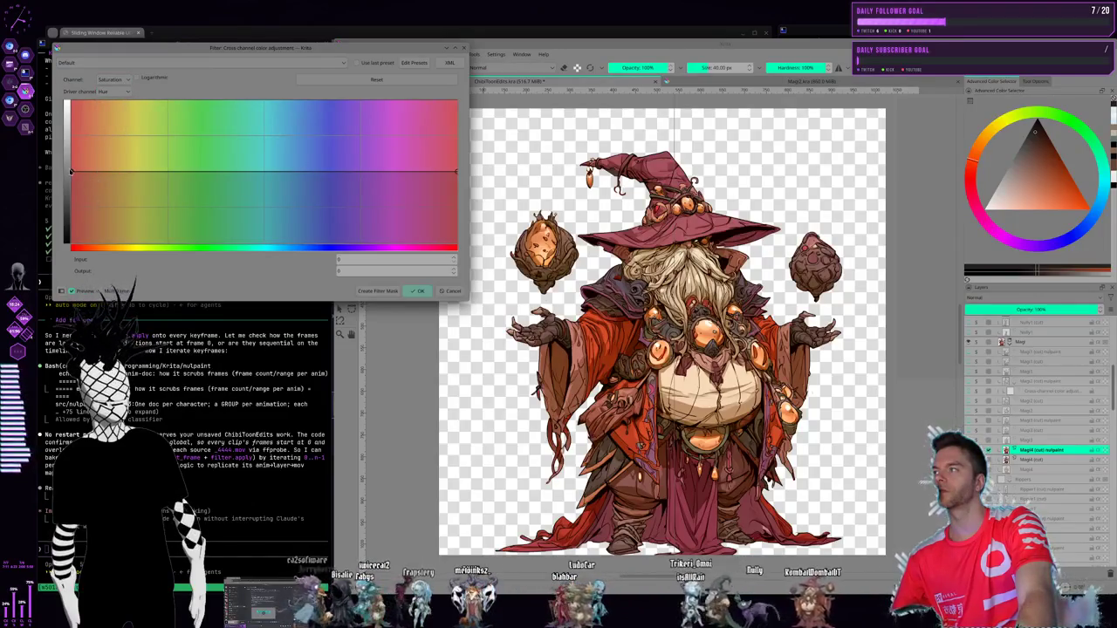
- Shape the Saturation-by-Hue curve: boost reds, lower yellow-green, and dip the blue-violet hues
{"action": "left_click_drag", "start_coordinate": [71, 172], "coordinate": [72, 150]}
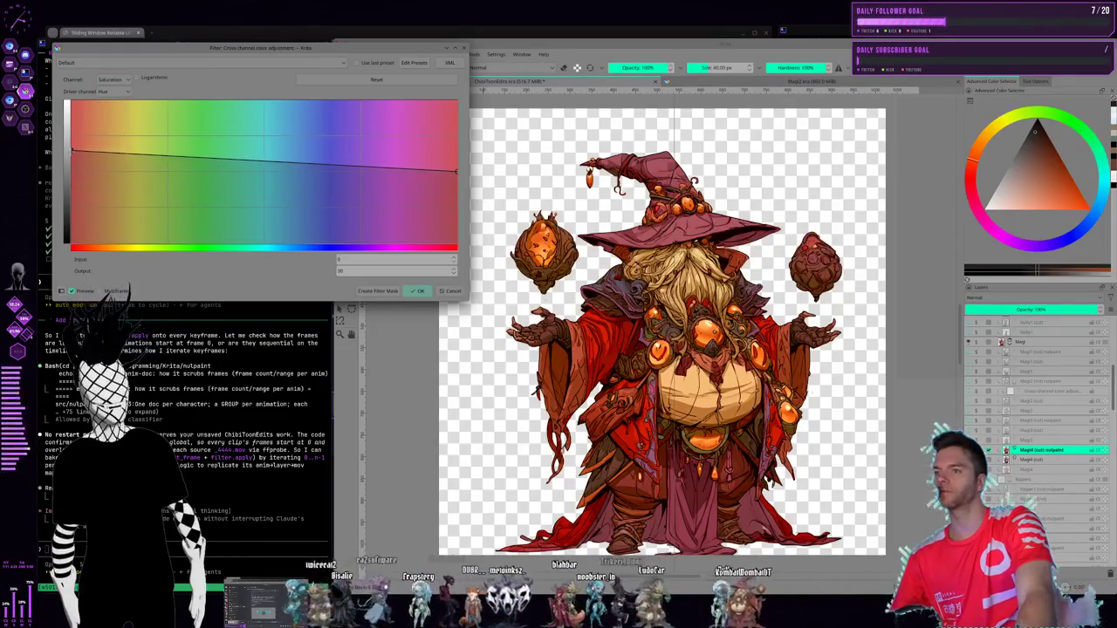
{"action": "left_click", "coordinate": [277, 162]}
{"action": "left_click_drag", "start_coordinate": [278, 162], "coordinate": [186, 173]}
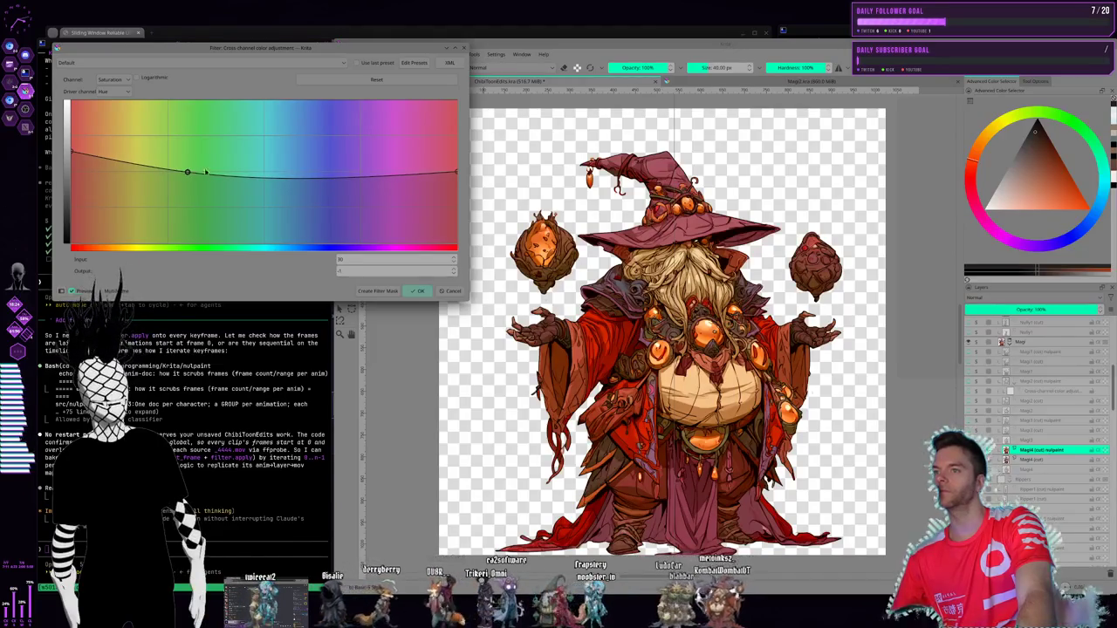
{"action": "left_click_drag", "start_coordinate": [455, 172], "coordinate": [455, 130]}
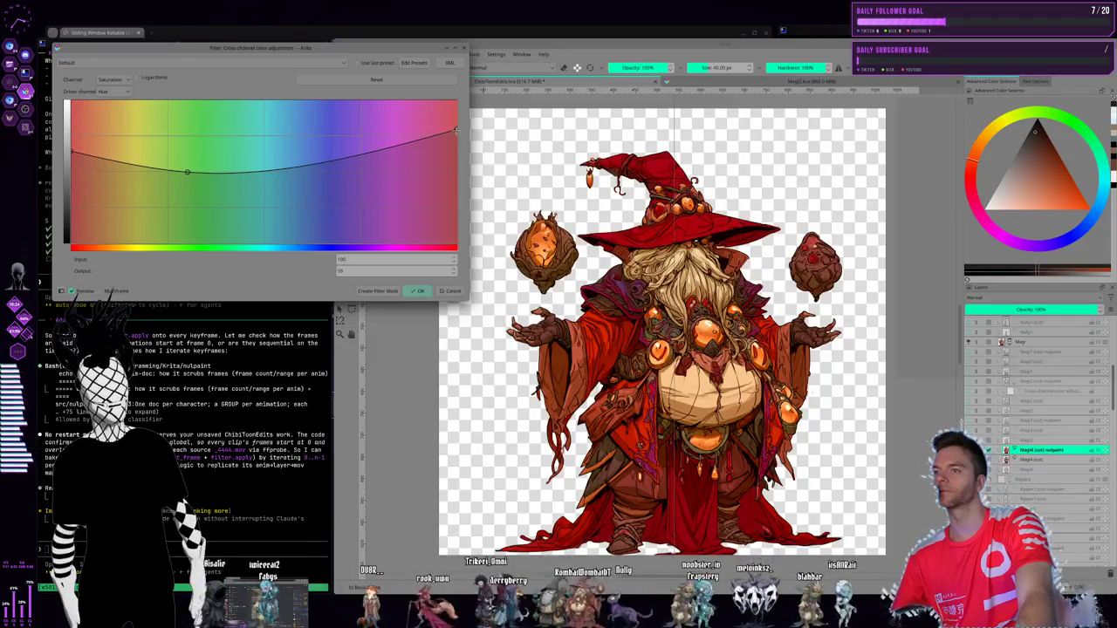
{"action": "left_click_drag", "start_coordinate": [455, 130], "coordinate": [455, 141]}
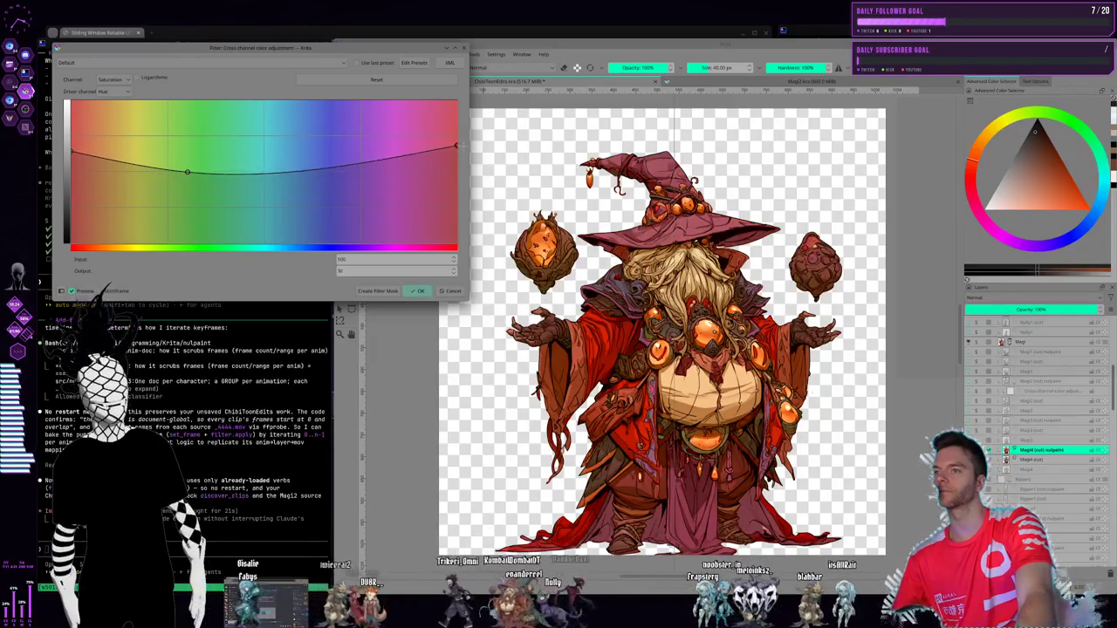
{"action": "mouse_move", "coordinate": [455, 141]}
{"action": "left_mouse_down"}
{"action": "mouse_move", "coordinate": [448, 173]}
{"action": "mouse_move", "coordinate": [454, 157]}
{"action": "left_mouse_up"}
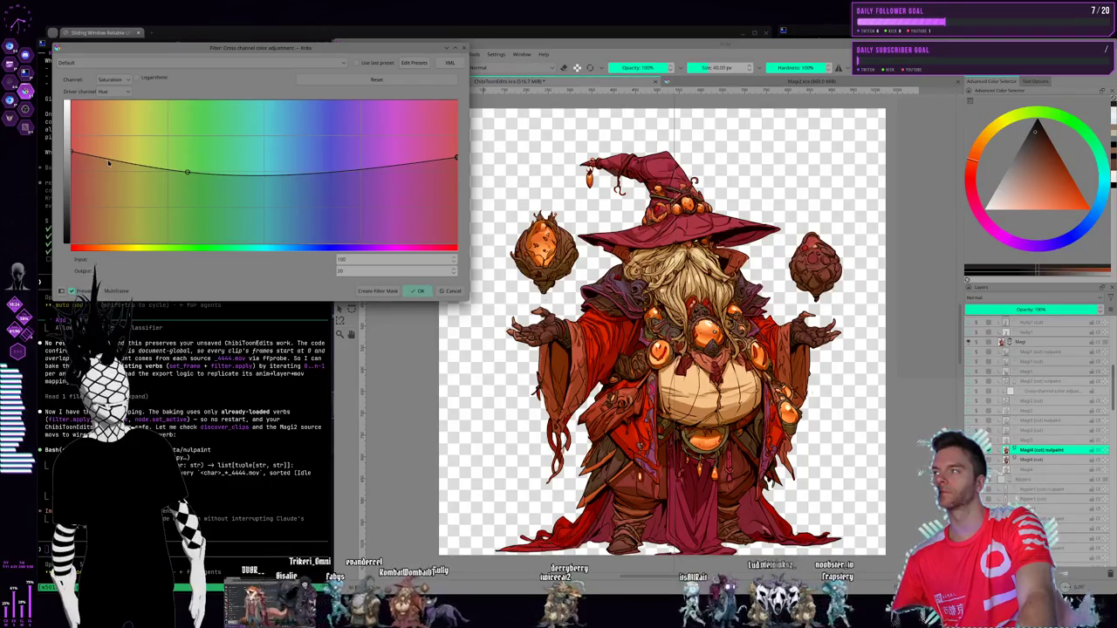
{"action": "left_click_drag", "start_coordinate": [114, 161], "coordinate": [97, 162]}
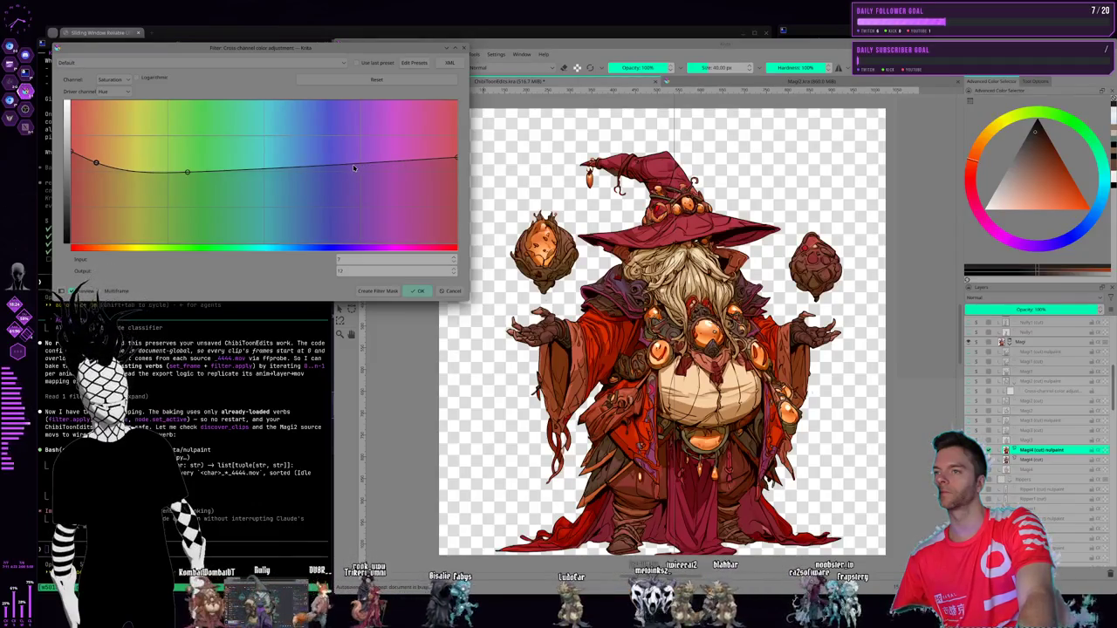
{"action": "left_click_drag", "start_coordinate": [346, 168], "coordinate": [349, 170]}
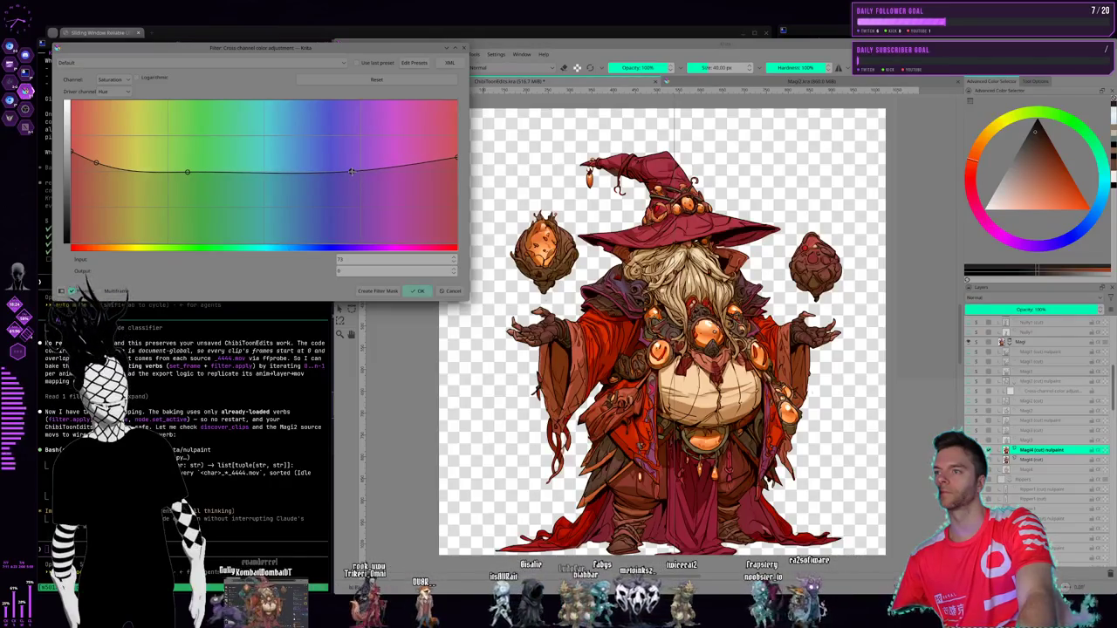
{"action": "mouse_move", "coordinate": [351, 171]}
{"action": "left_mouse_down"}
{"action": "mouse_move", "coordinate": [419, 167]}
{"action": "mouse_move", "coordinate": [436, 178]}
{"action": "mouse_move", "coordinate": [413, 206]}
{"action": "left_mouse_up"}
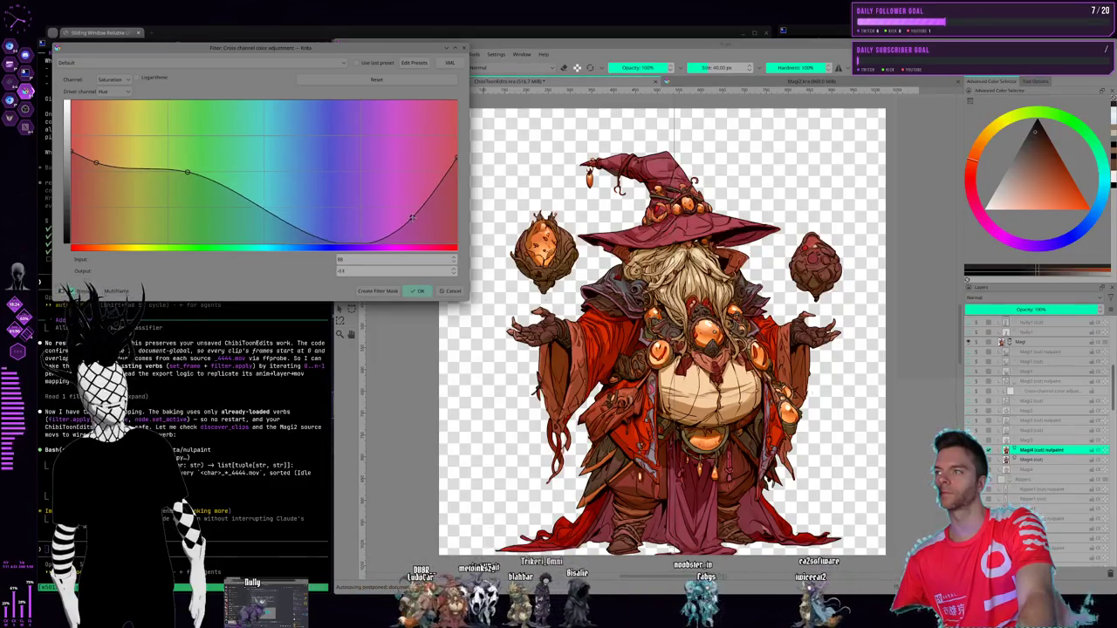
- Rework the blue-violet point on the saturation curve, finally flattening it near neutral
{"action": "mouse_move", "coordinate": [412, 206]}
{"action": "left_mouse_down"}
{"action": "mouse_move", "coordinate": [331, 249]}
{"action": "mouse_move", "coordinate": [330, 238]}
{"action": "left_mouse_up"}
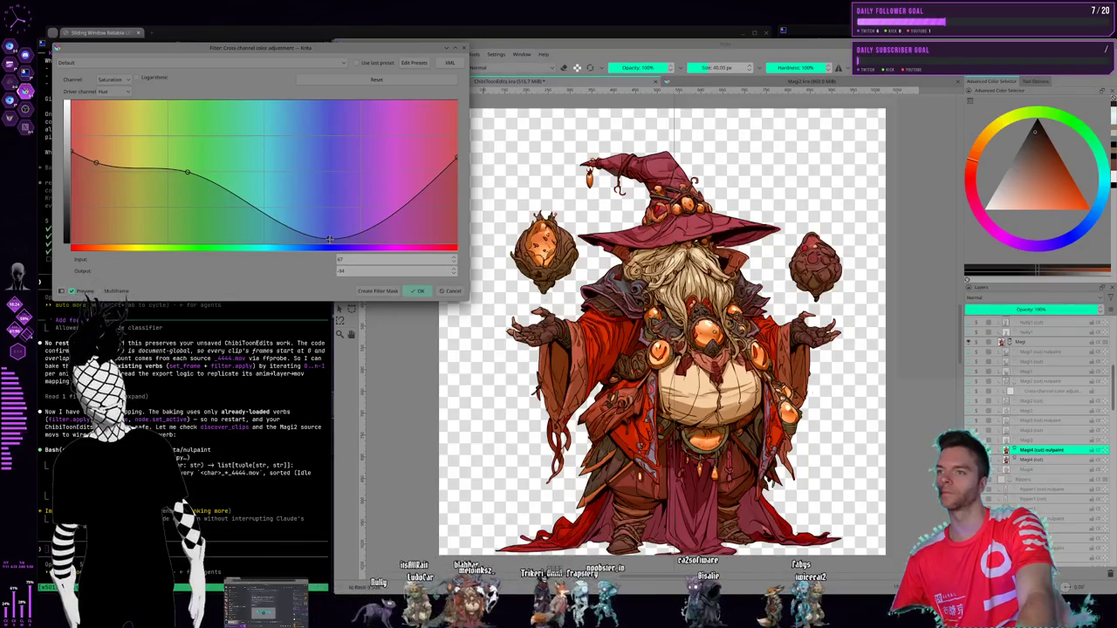
{"action": "mouse_move", "coordinate": [329, 238]}
{"action": "left_mouse_down"}
{"action": "mouse_move", "coordinate": [324, 172]}
{"action": "mouse_move", "coordinate": [307, 185]}
{"action": "left_mouse_up"}
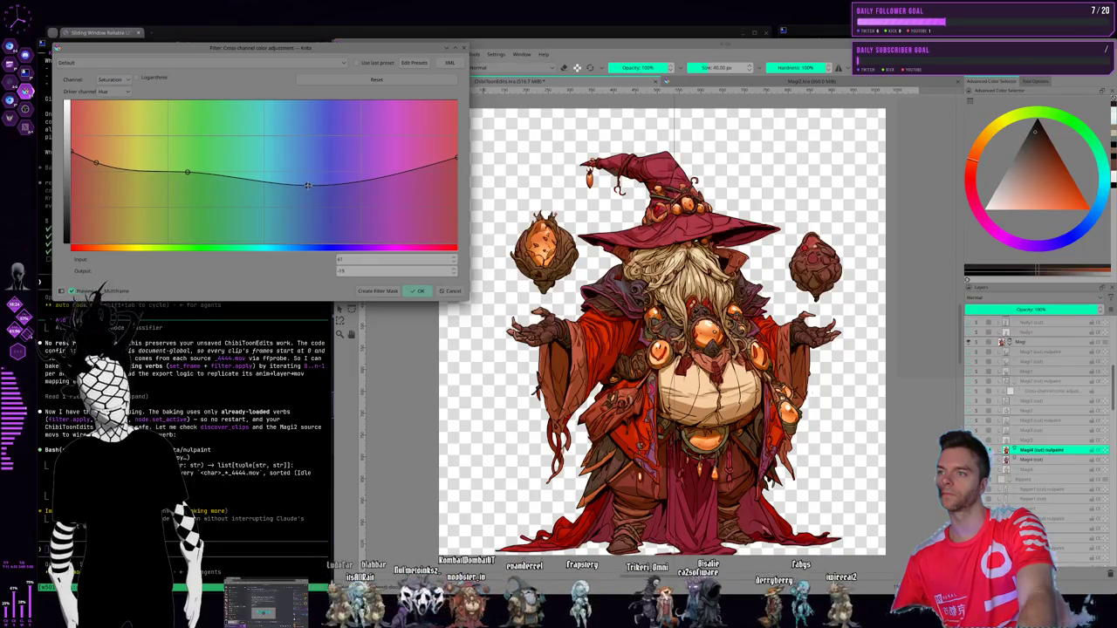
{"action": "mouse_move", "coordinate": [305, 185]}
{"action": "left_mouse_down"}
{"action": "mouse_move", "coordinate": [349, 194]}
{"action": "mouse_move", "coordinate": [344, 184]}
{"action": "left_mouse_up"}
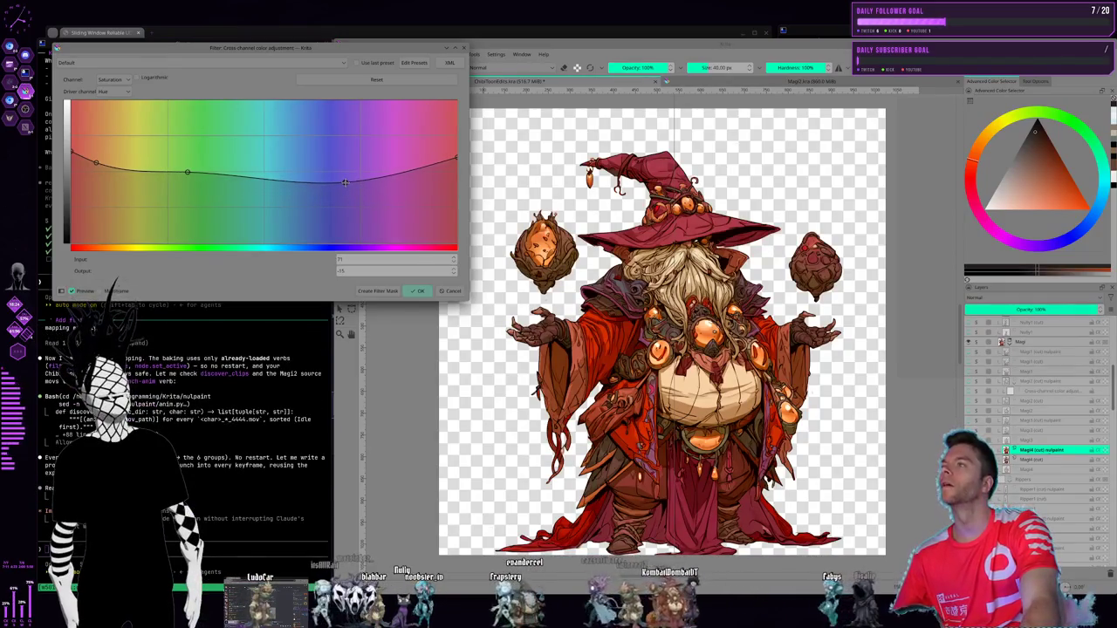
{"action": "left_click_drag", "start_coordinate": [343, 184], "coordinate": [351, 239]}
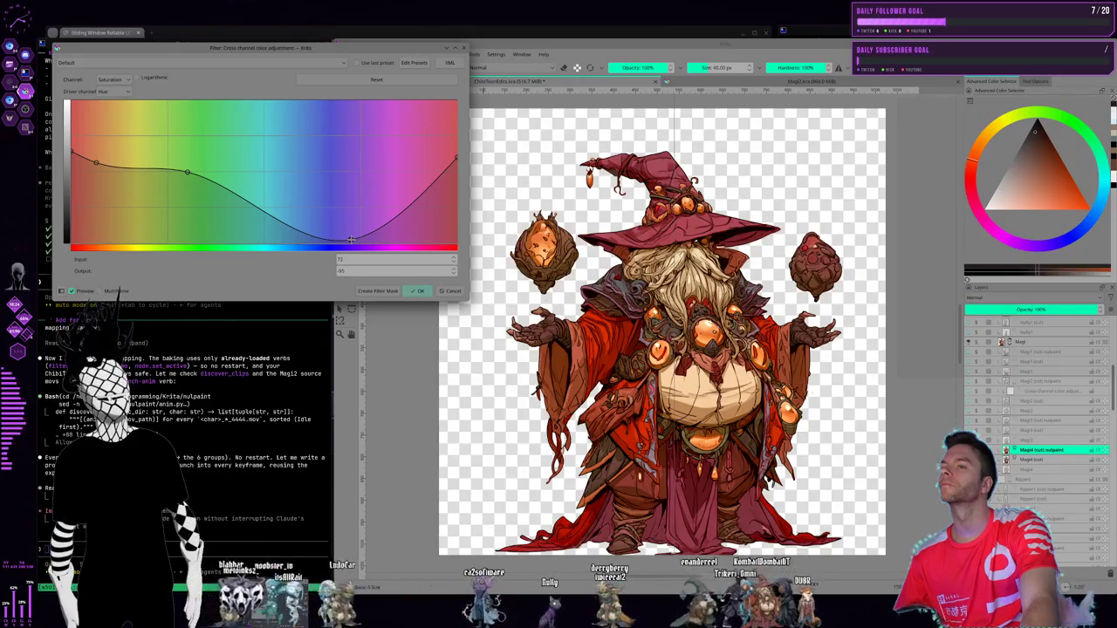
{"action": "left_click_drag", "start_coordinate": [350, 239], "coordinate": [345, 179]}
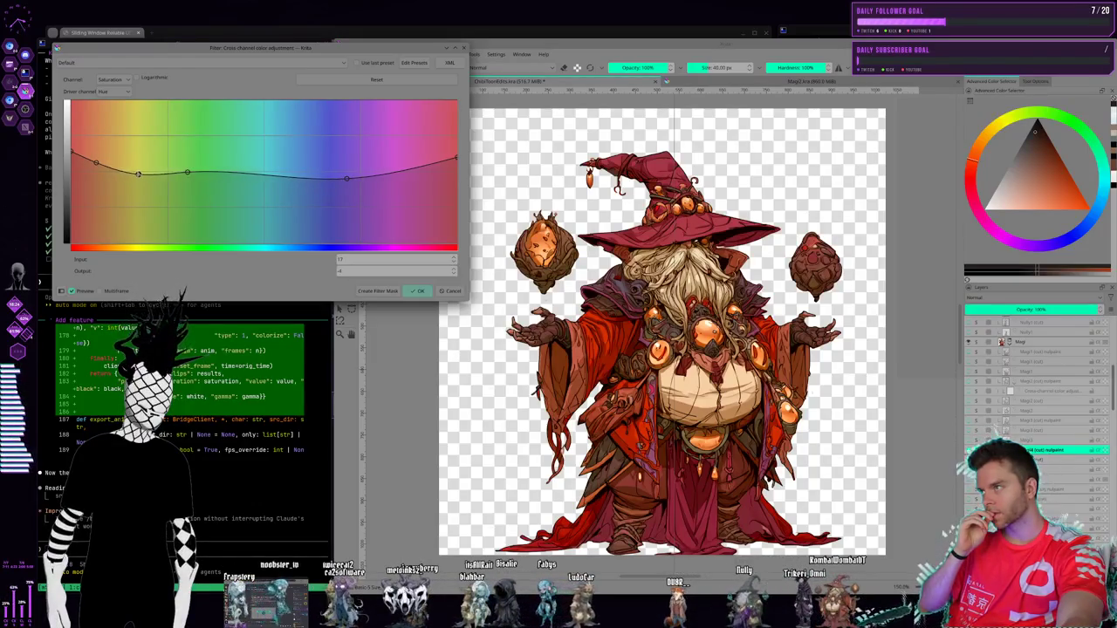
- Add a shallow orange-yellow dip, neutralize green, create the filter mask, and show the barrel group
{"action": "left_click_drag", "start_coordinate": [137, 174], "coordinate": [138, 212]}
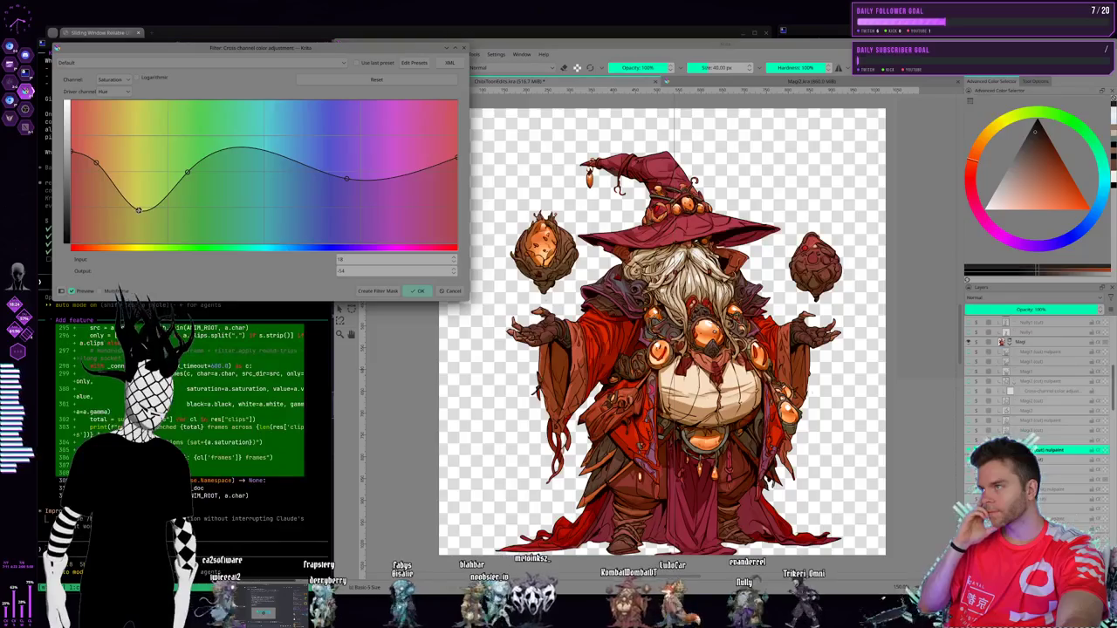
{"action": "left_click_drag", "start_coordinate": [139, 212], "coordinate": [145, 198]}
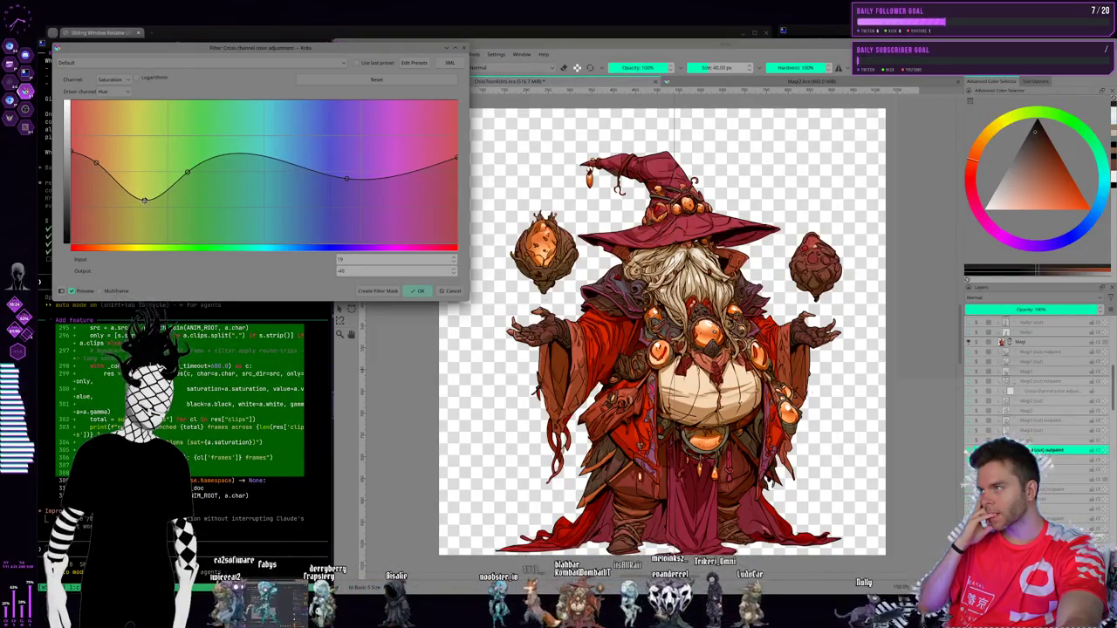
{"action": "left_click_drag", "start_coordinate": [139, 202], "coordinate": [145, 191]}
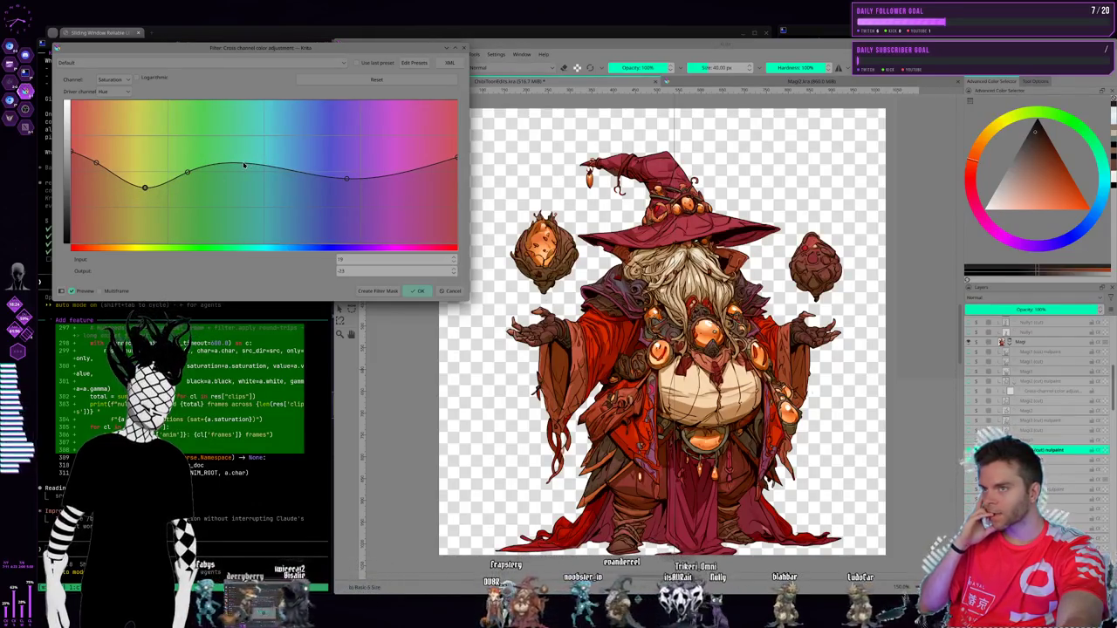
{"action": "left_click_drag", "start_coordinate": [243, 164], "coordinate": [244, 172]}
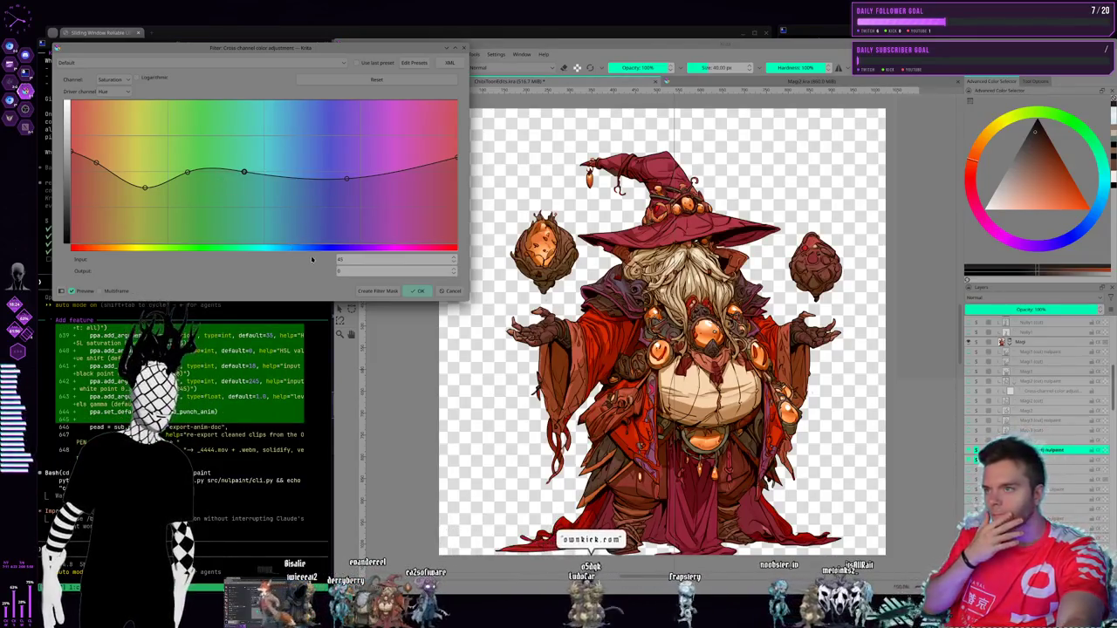
{"action": "left_click", "coordinate": [387, 292]}
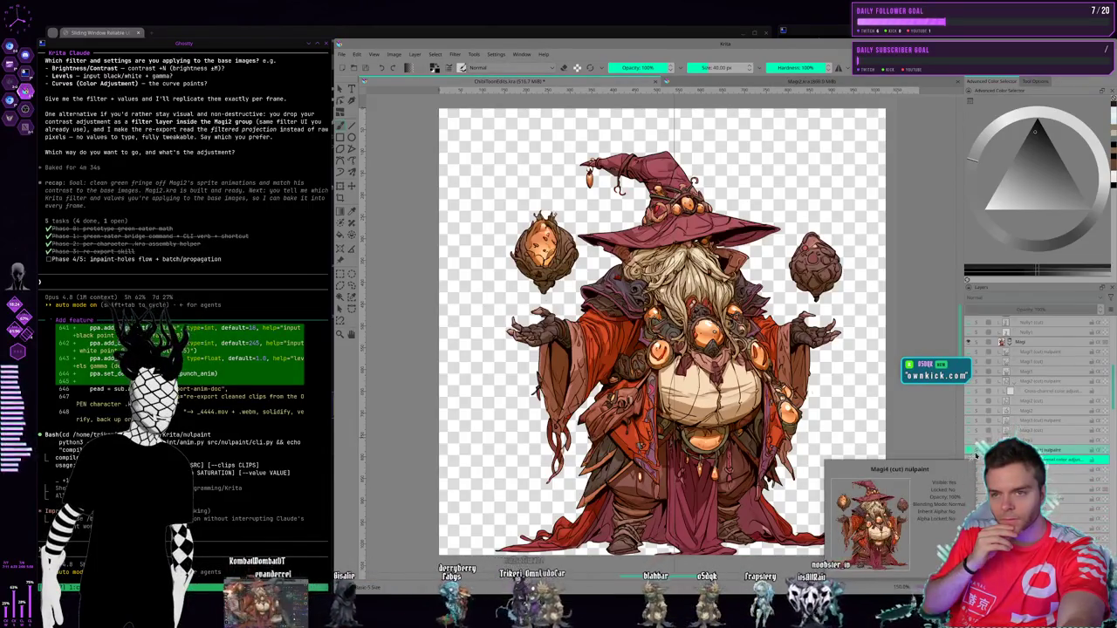
{"action": "left_click", "coordinate": [977, 474]}
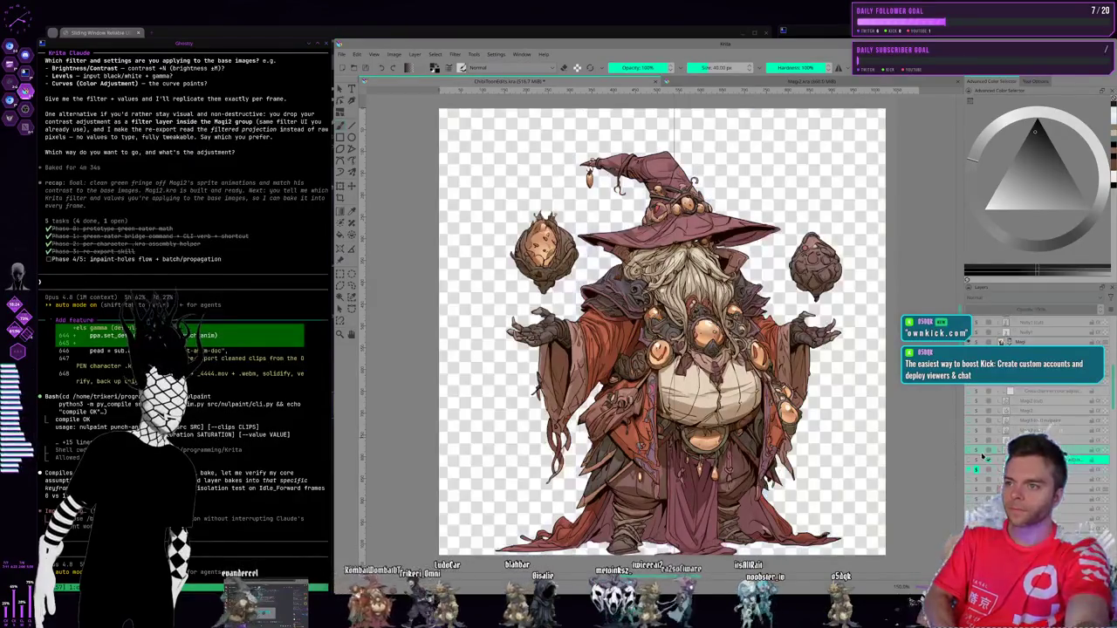
- Turn the wizard's saturation mask on to compare, then open the File menu
{"action": "left_click", "coordinate": [978, 453]}
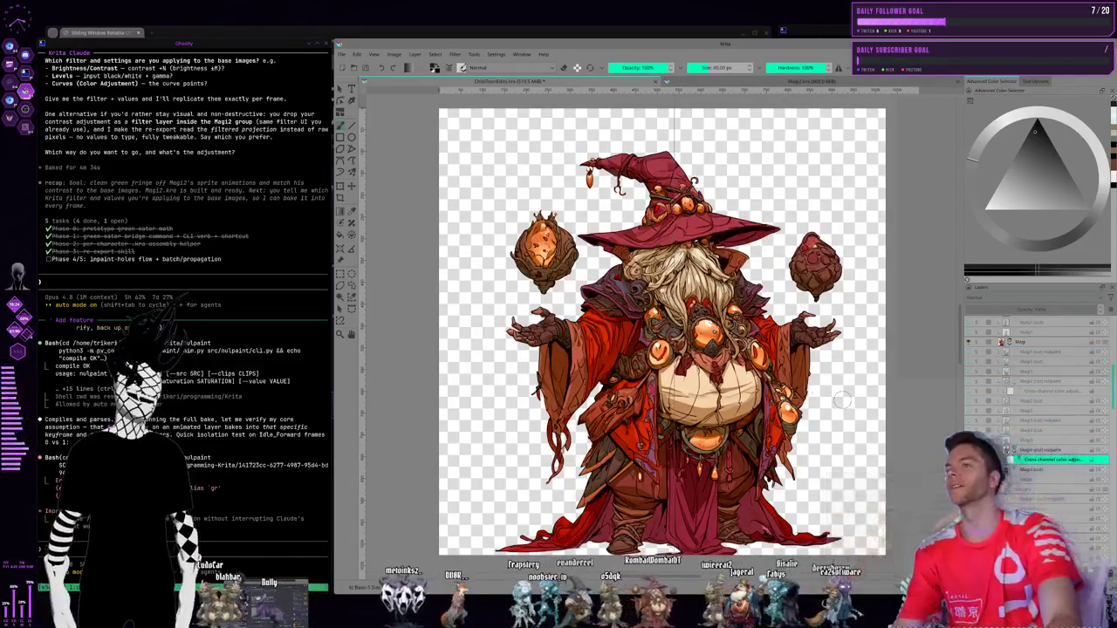
{"action": "left_click", "coordinate": [342, 54]}
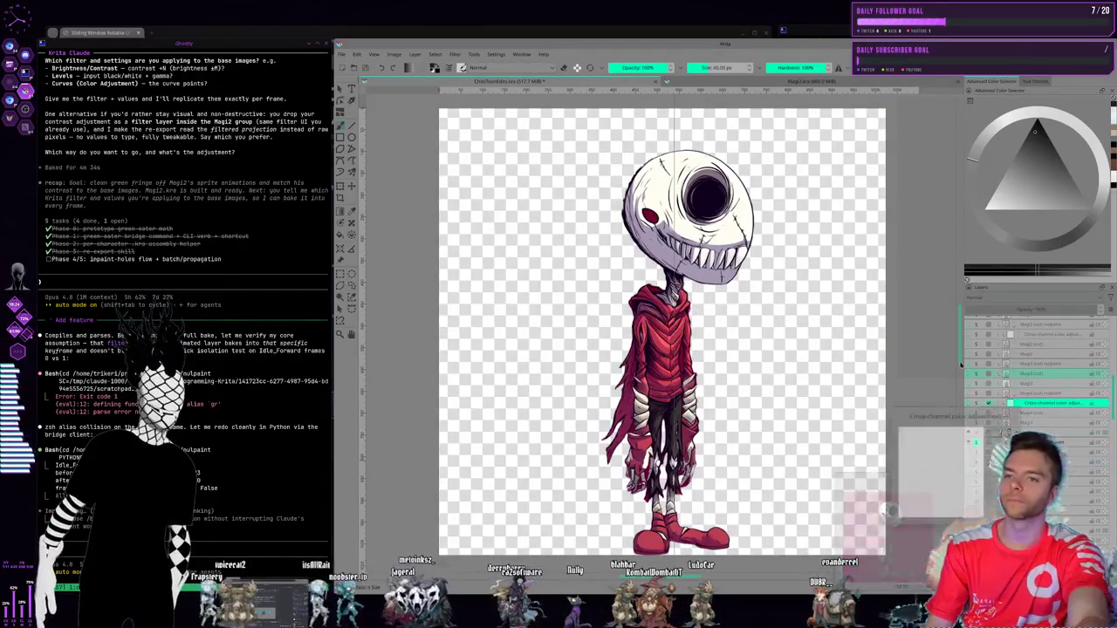
- Select the Ripper group's cross-channel adjustment mask and toggle it to compare the skull character
{"action": "left_click", "coordinate": [975, 452]}
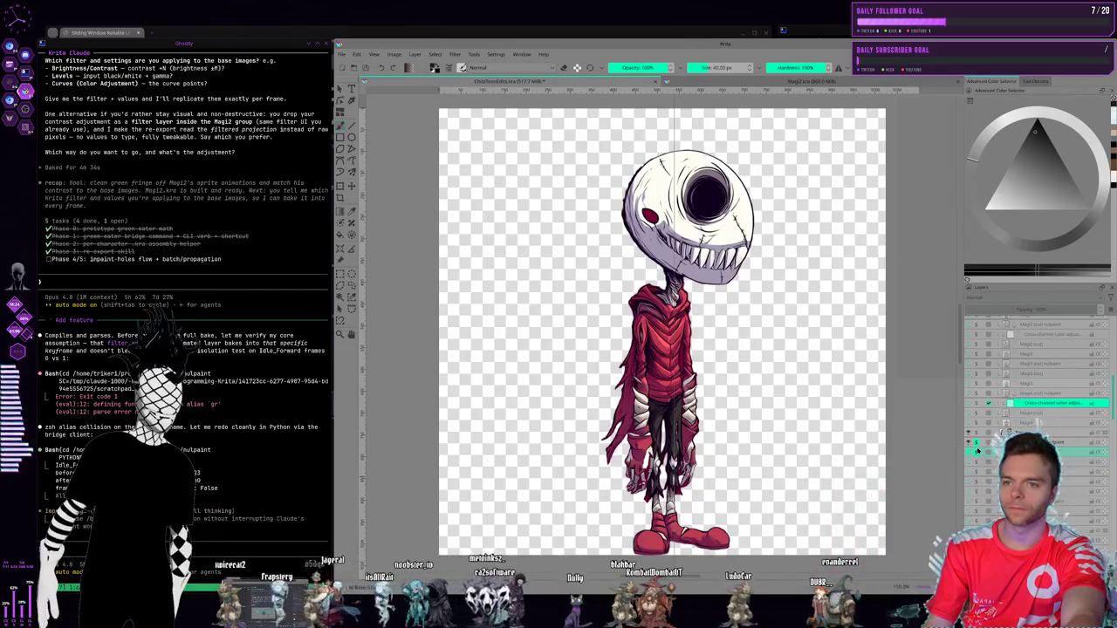
{"action": "left_click", "coordinate": [977, 444]}
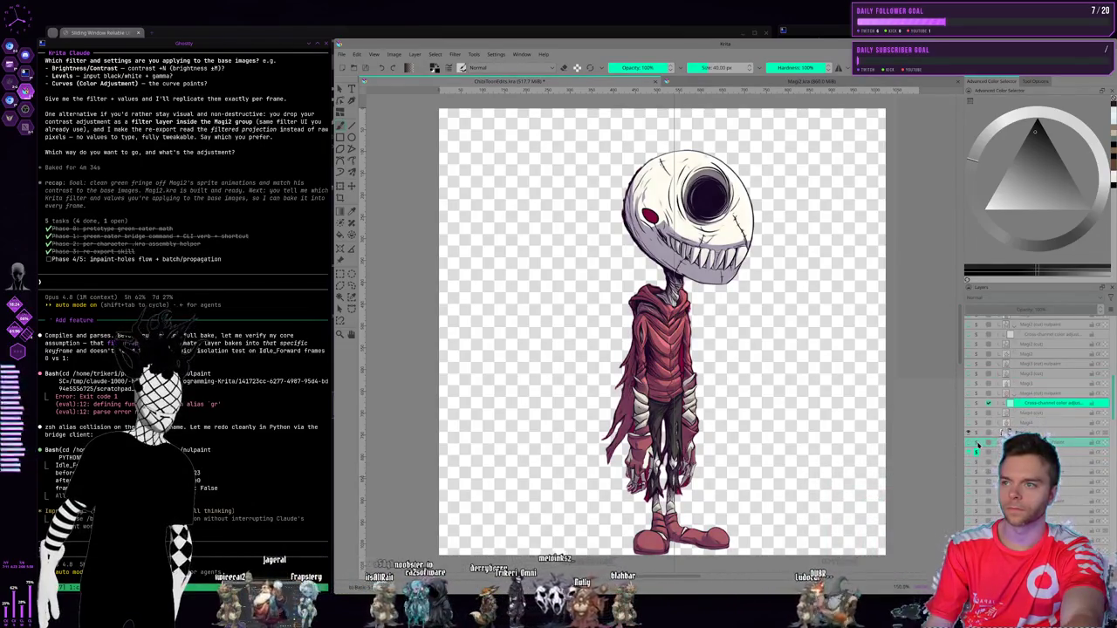
{"action": "left_click", "coordinate": [976, 445]}
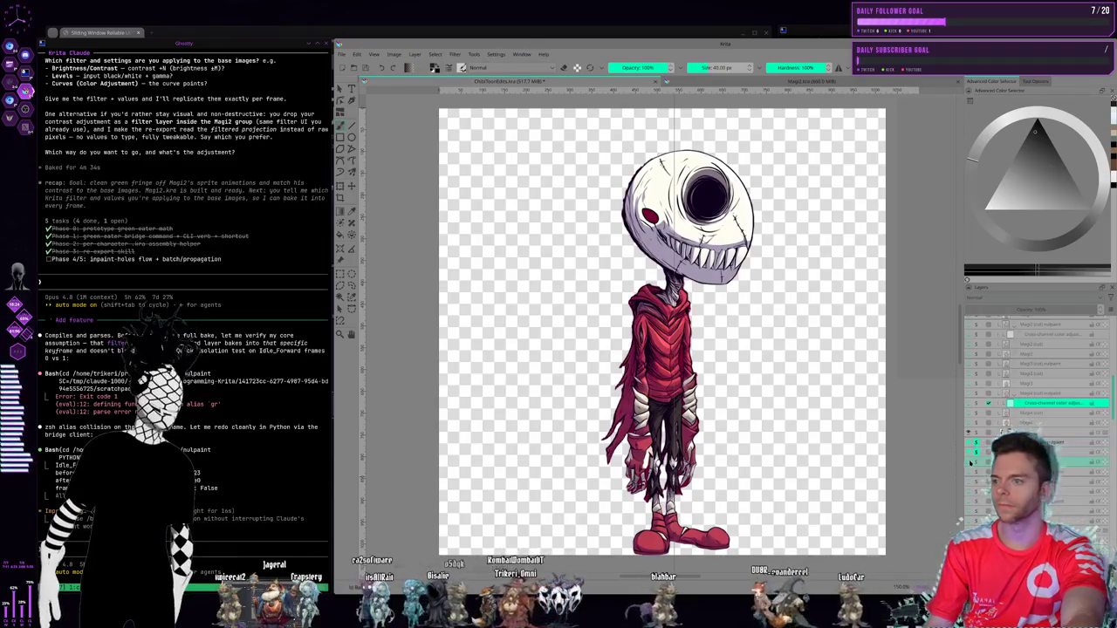
{"action": "left_click", "coordinate": [1000, 433]}
{"action": "left_click", "coordinate": [1055, 406]}
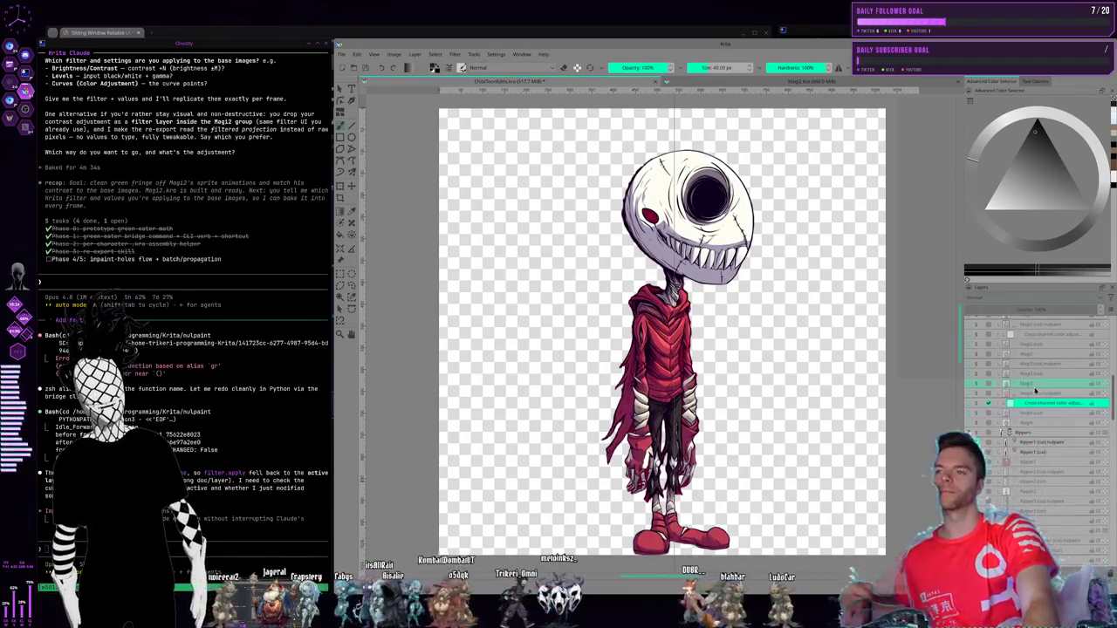
{"action": "left_click", "coordinate": [977, 444]}
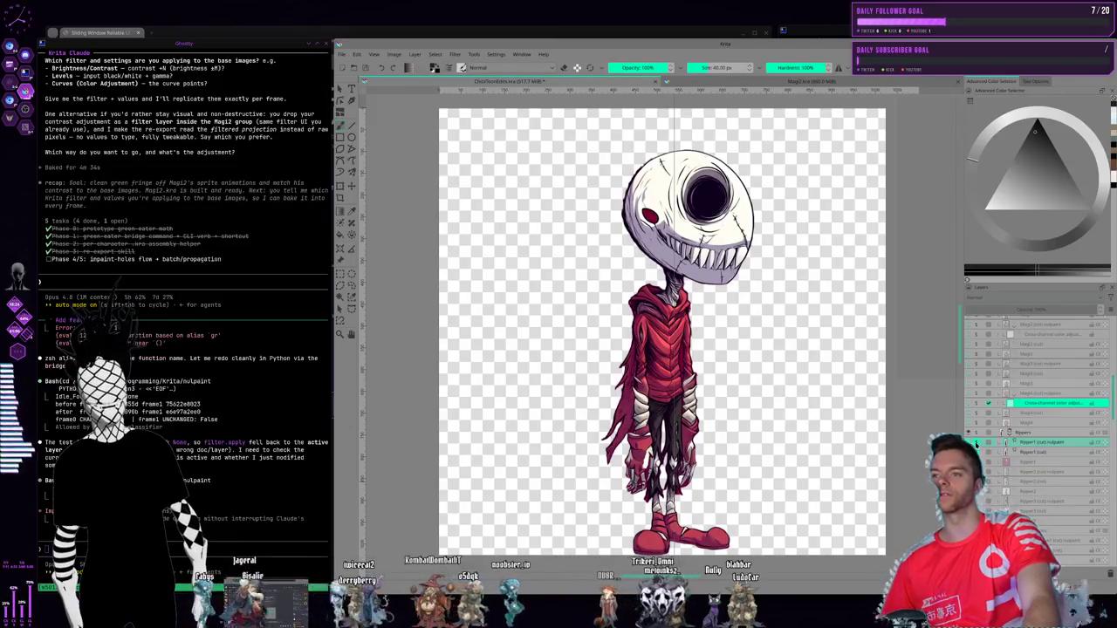
{"action": "left_click", "coordinate": [977, 445]}
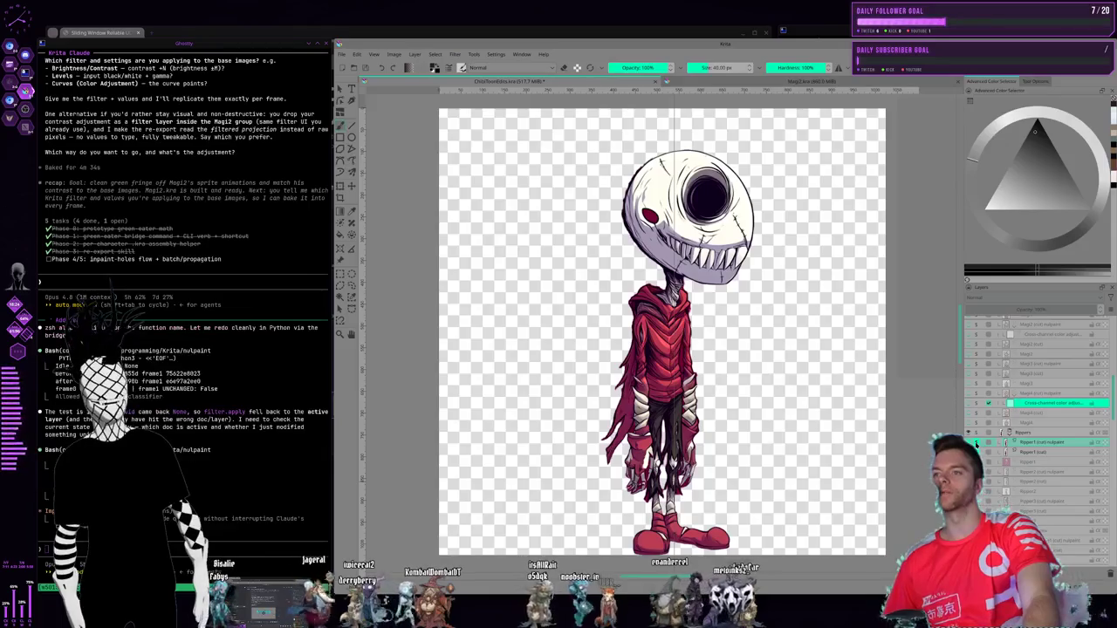
{"action": "left_click", "coordinate": [976, 444]}
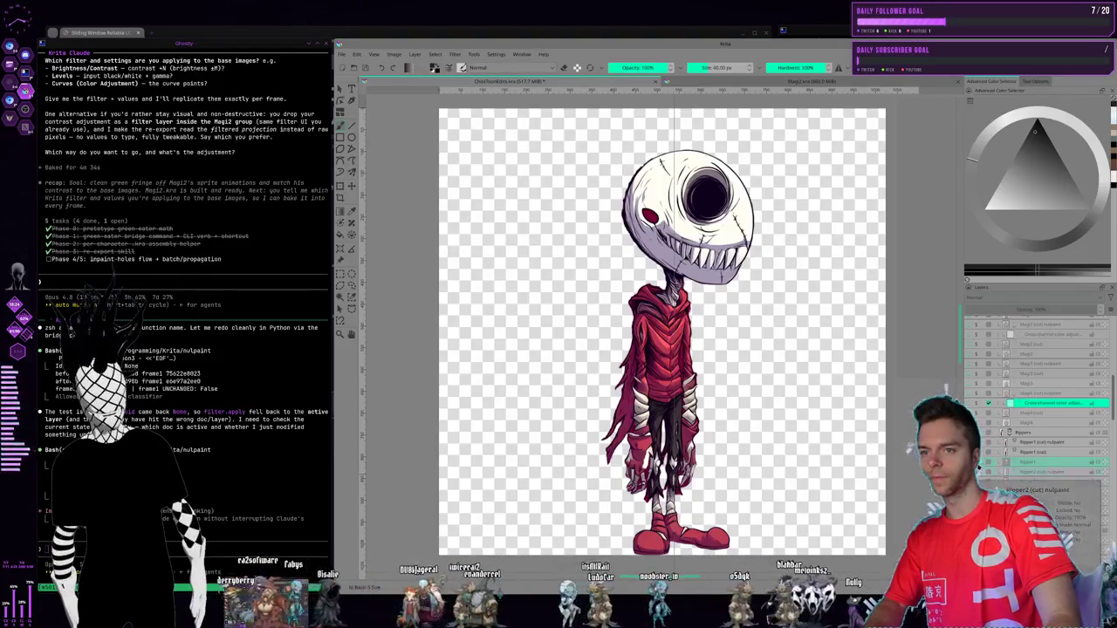
- Show Ripper2 nulpaint, select Ripper1, and toggle a layer's visibility to check the ripper's colours
{"action": "left_click", "coordinate": [977, 471]}
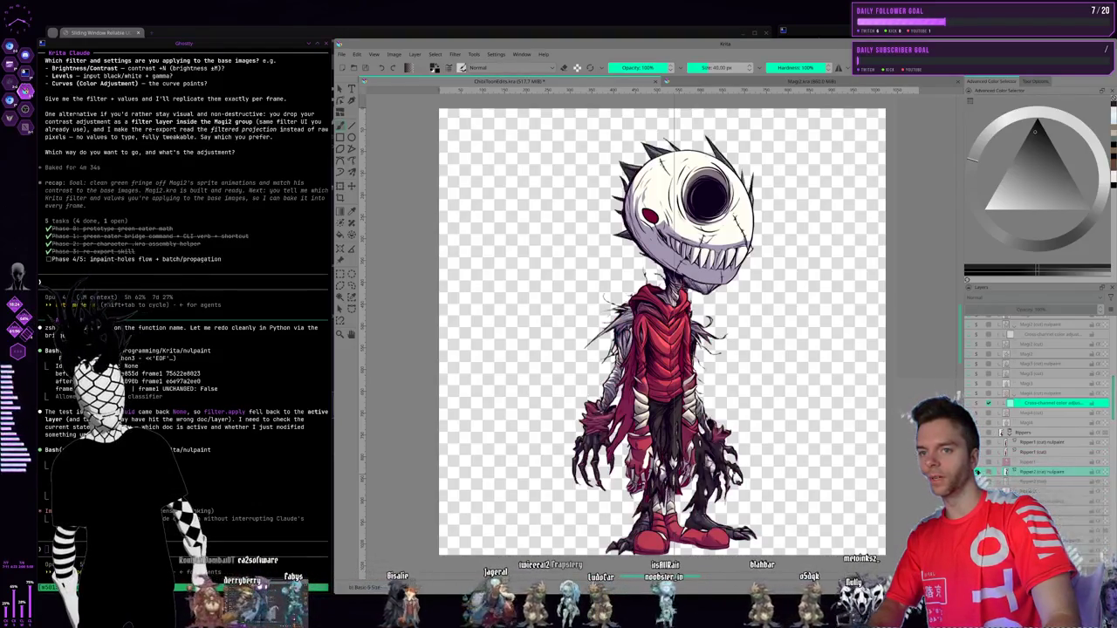
{"action": "left_click", "coordinate": [1038, 443]}
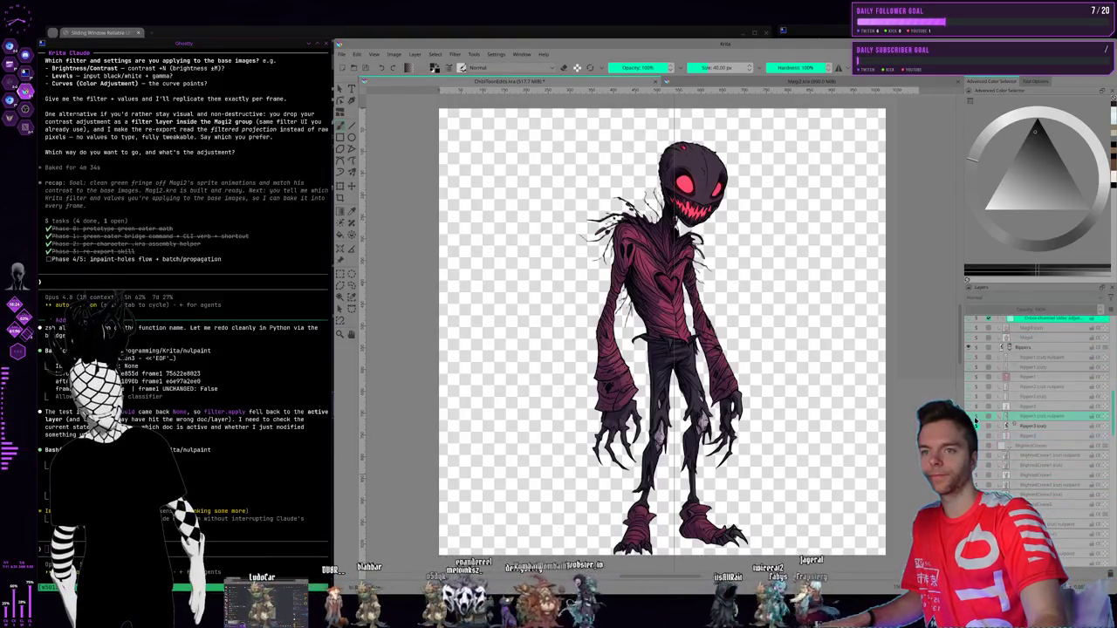
{"action": "left_click", "coordinate": [975, 420]}
{"action": "left_click", "coordinate": [975, 421]}
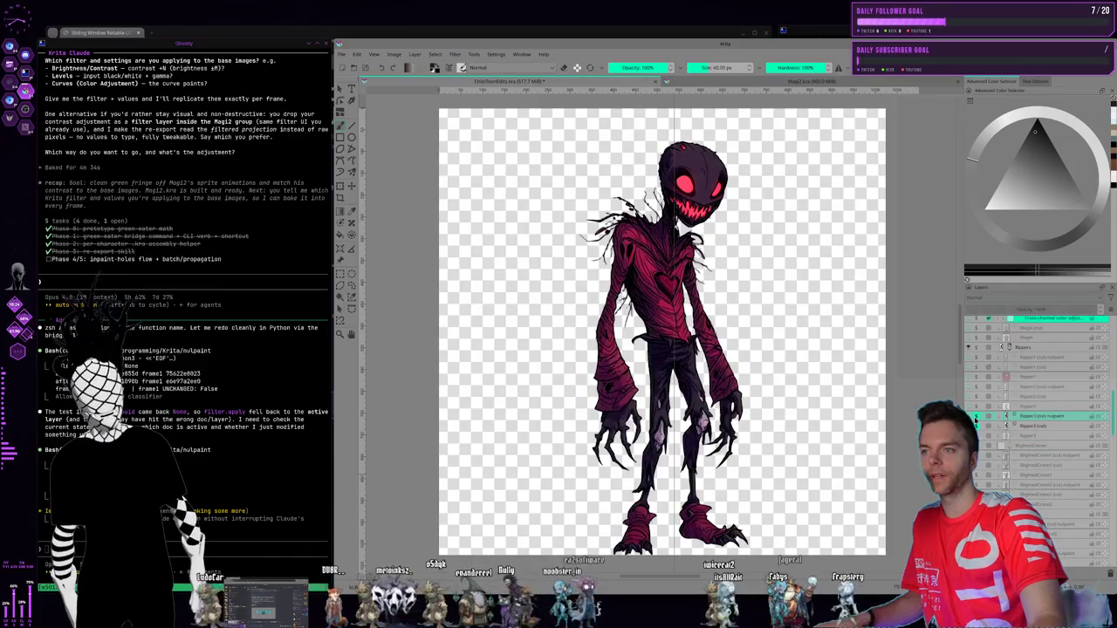
{"action": "left_click", "coordinate": [976, 420]}
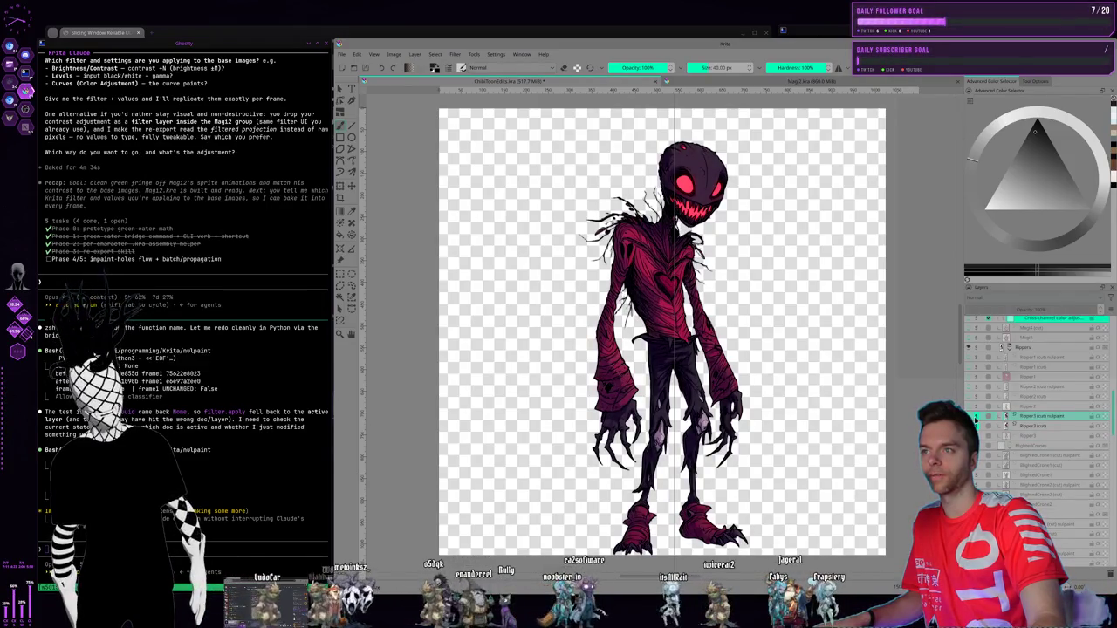
{"action": "left_click", "coordinate": [975, 421]}
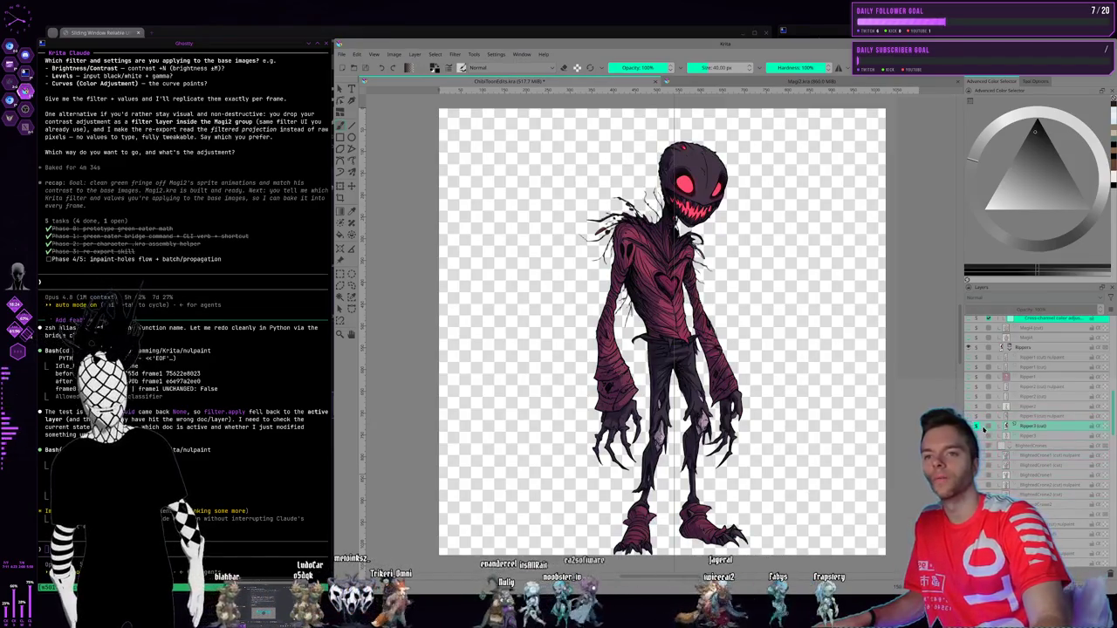
- Inspect the BlightedCrone2 and BlightedCrone1 (cut) nulpaint layers, scrolling further down the stack
{"action": "left_click", "coordinate": [995, 485]}
{"action": "left_click", "coordinate": [979, 456]}
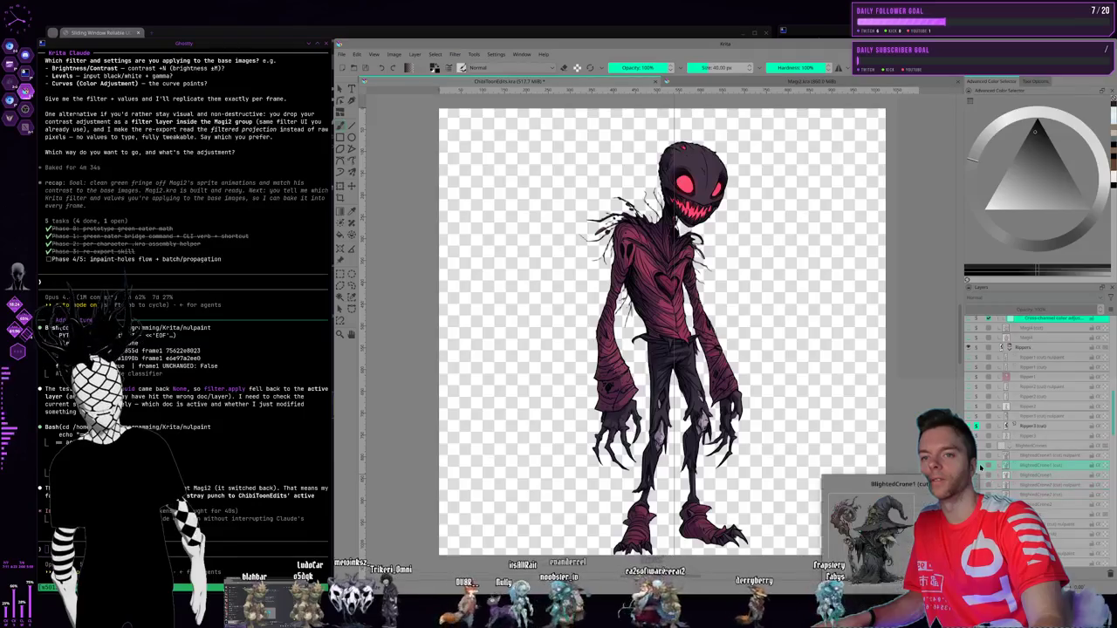
{"action": "scroll", "coordinate": [1029, 410], "scroll_direction": "down", "scroll_amount": 2}
{"action": "scroll", "coordinate": [1030, 410], "scroll_direction": "down", "scroll_amount": 1}
{"action": "scroll", "coordinate": [1030, 410], "scroll_direction": "down", "scroll_amount": 2}
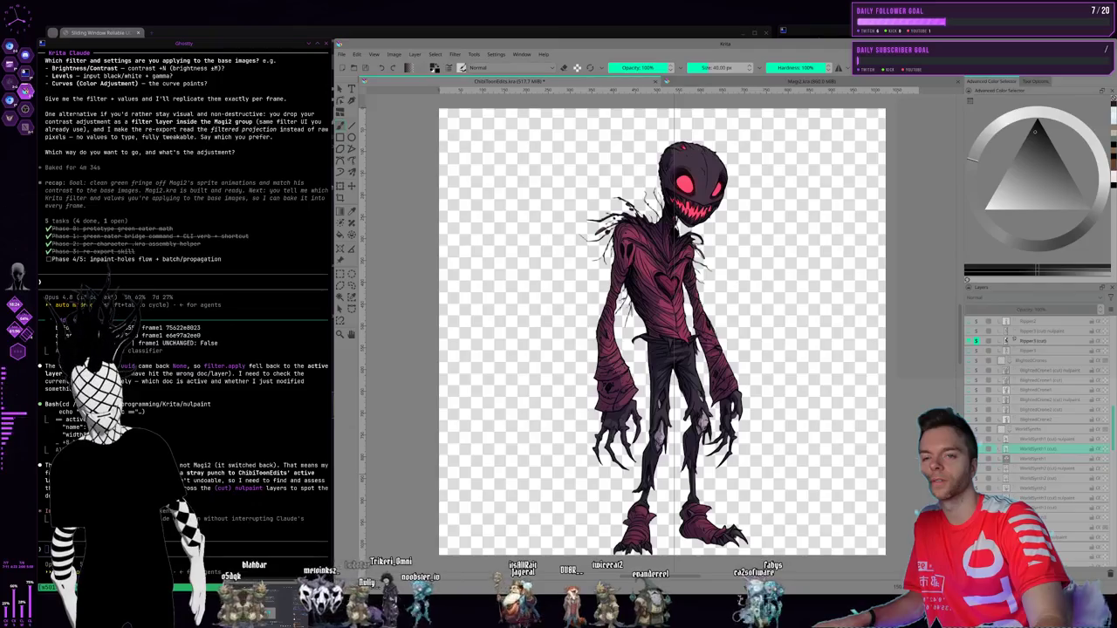
- Show the WorldSynth1 and WorldSynth2 skull layers and hide the Ripper layer
{"action": "left_click", "coordinate": [986, 440]}
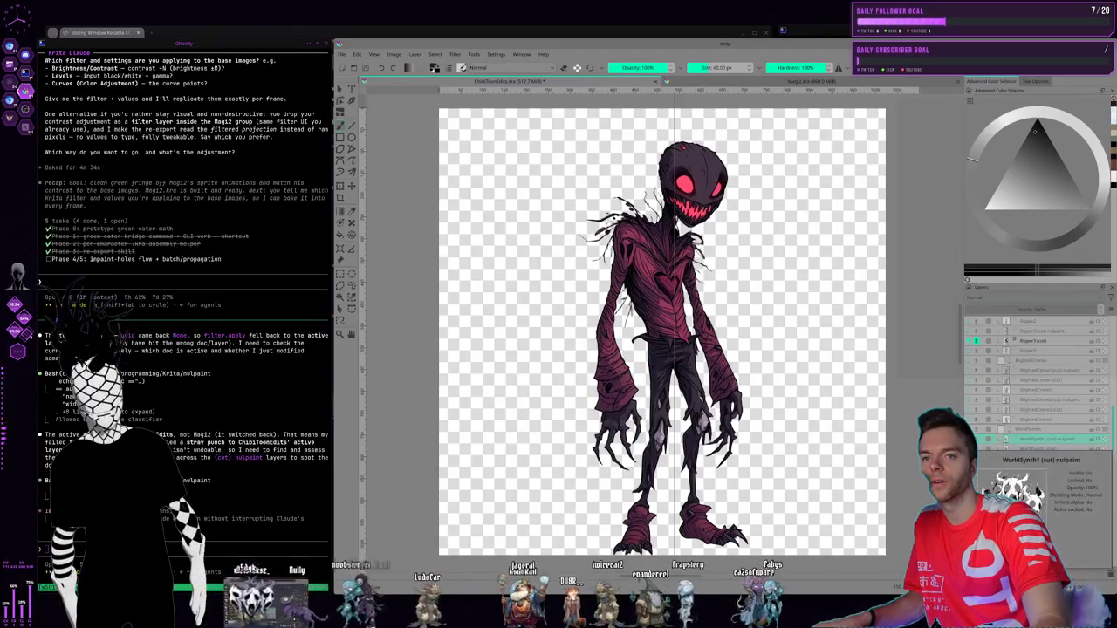
{"action": "left_click", "coordinate": [977, 429]}
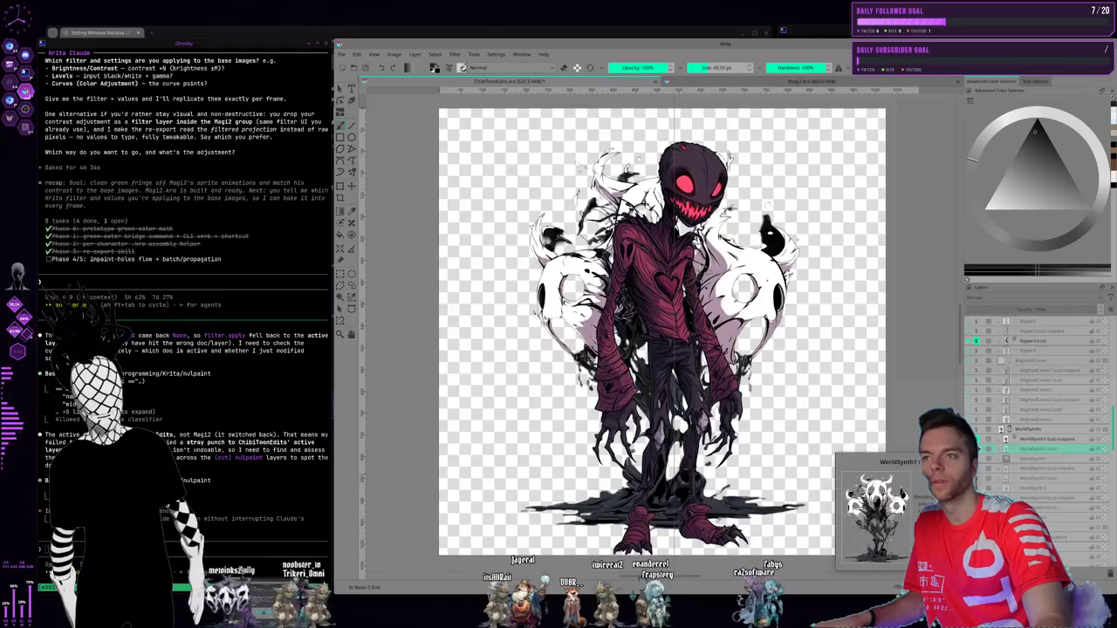
{"action": "left_click", "coordinate": [1004, 468]}
{"action": "left_click", "coordinate": [1005, 468]}
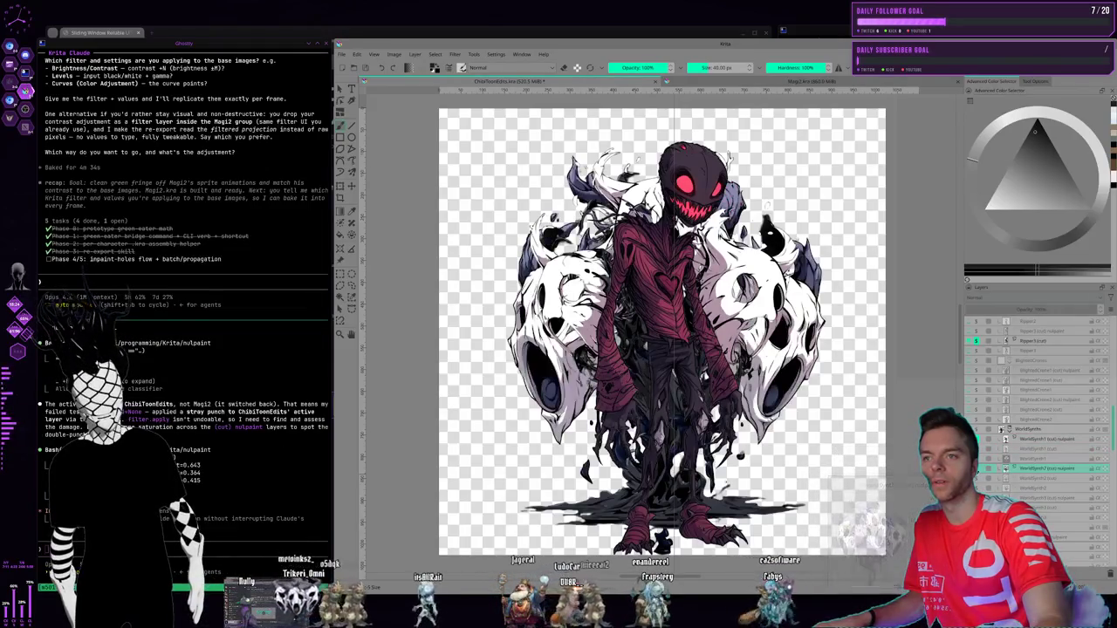
{"action": "left_click", "coordinate": [1001, 430]}
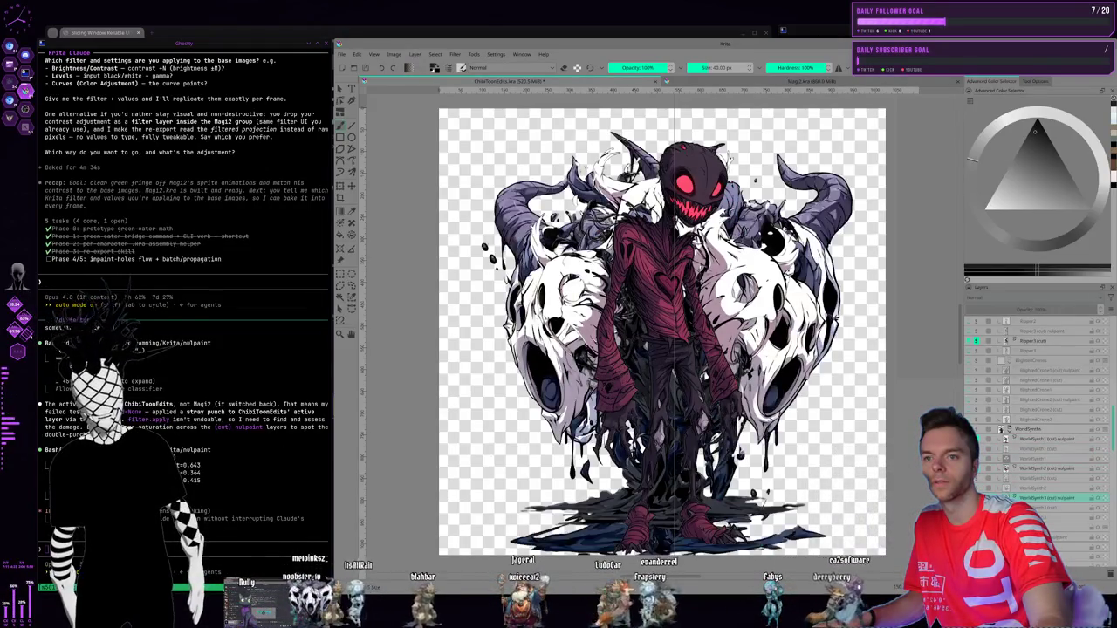
{"action": "left_click", "coordinate": [1016, 478]}
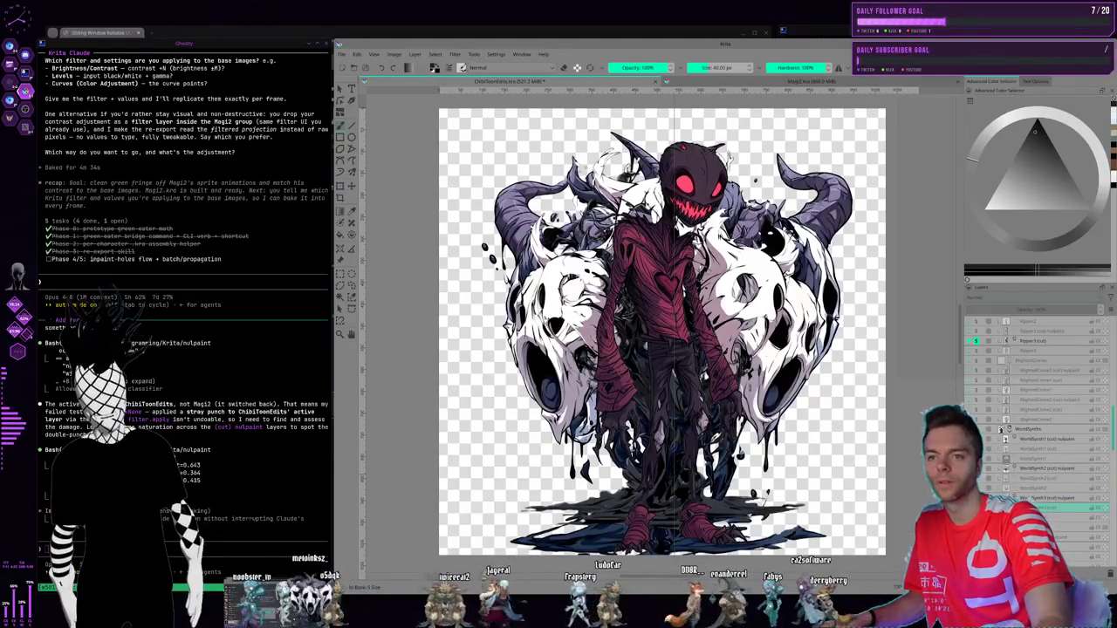
{"action": "left_click", "coordinate": [1029, 449]}
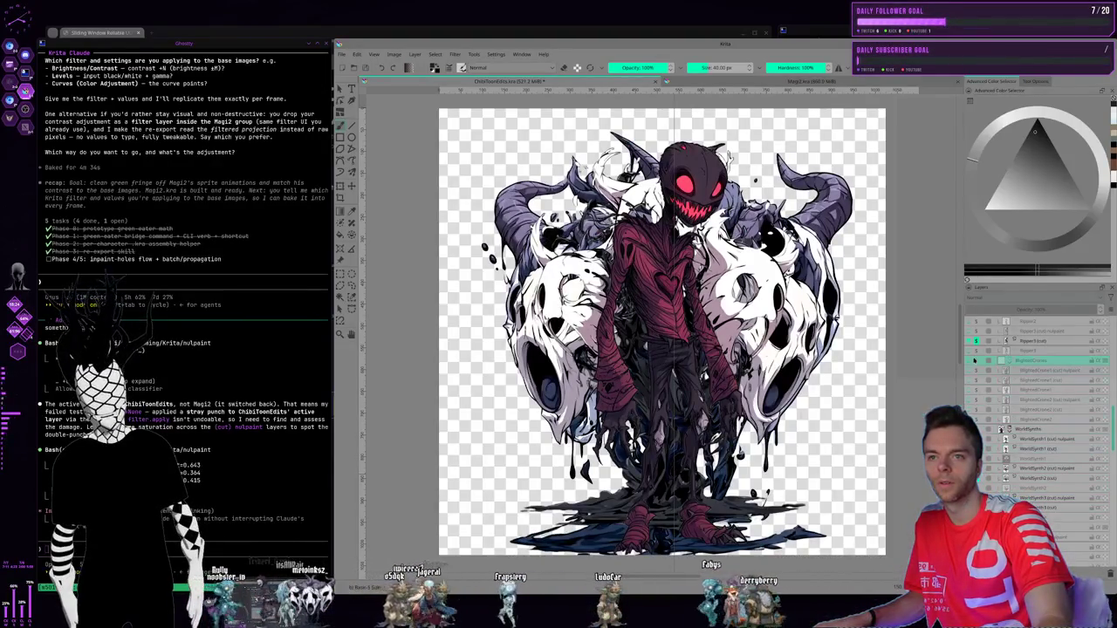
{"action": "left_click", "coordinate": [1001, 430]}
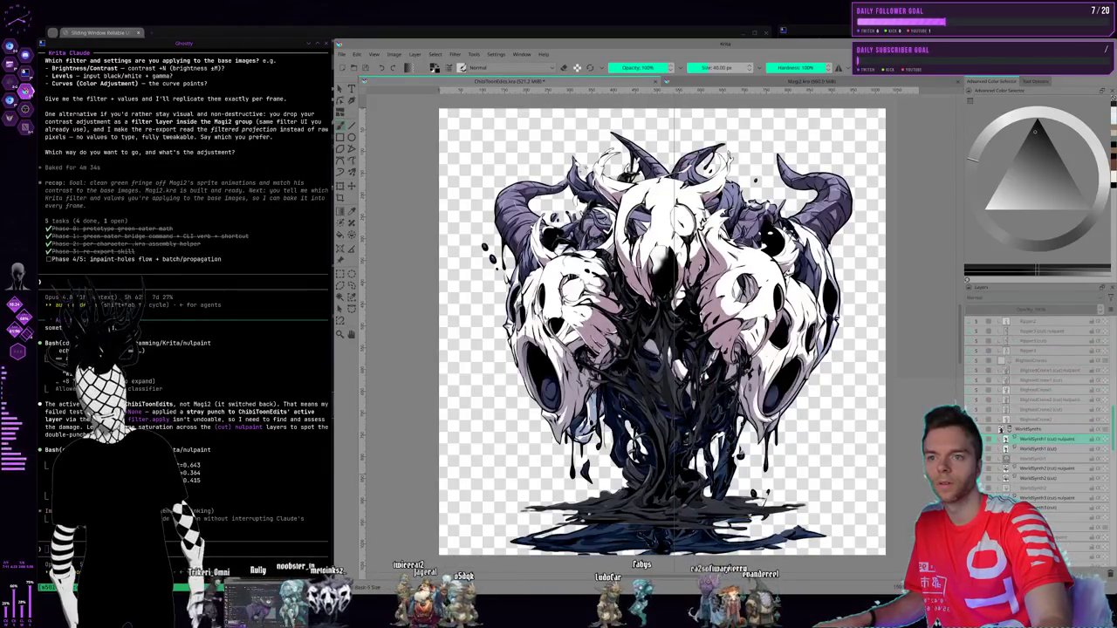
- Drag a WorldSynth layer lower in the layer stack
{"action": "left_click_drag", "start_coordinate": [1039, 469], "coordinate": [873, 485]}
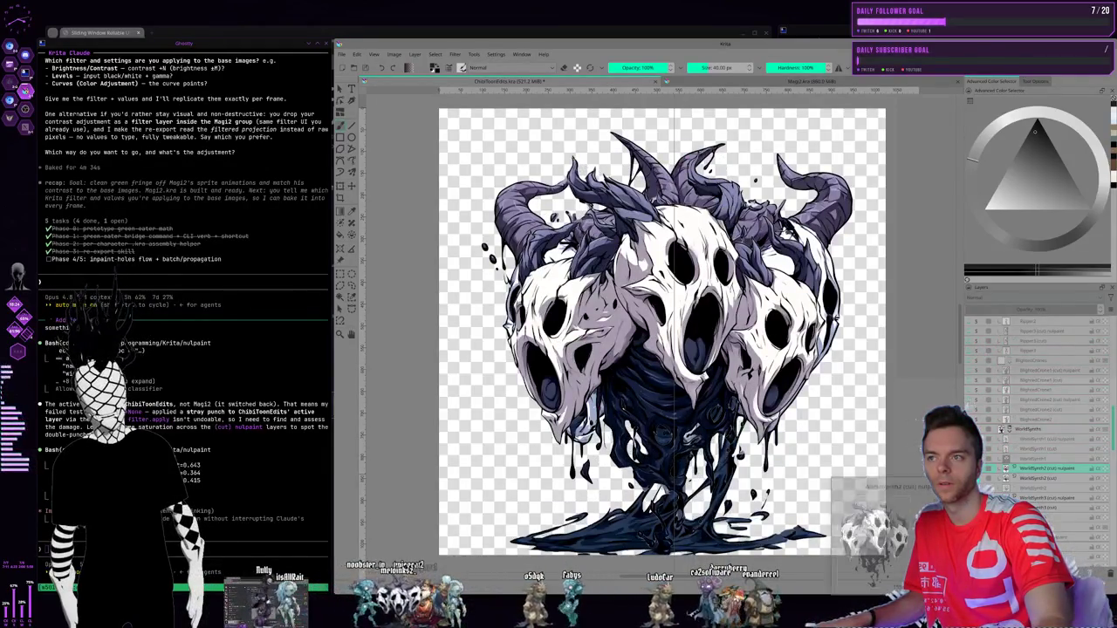
{"action": "left_click_drag", "start_coordinate": [872, 485], "coordinate": [876, 485]}
{"action": "left_click_drag", "start_coordinate": [1012, 489], "coordinate": [1012, 493]}
- Click through the neighbouring WorldSynth skull layers, ending on WorldSynth4 (cut)
{"action": "left_click", "coordinate": [1012, 488]}
{"action": "left_click", "coordinate": [1012, 478]}
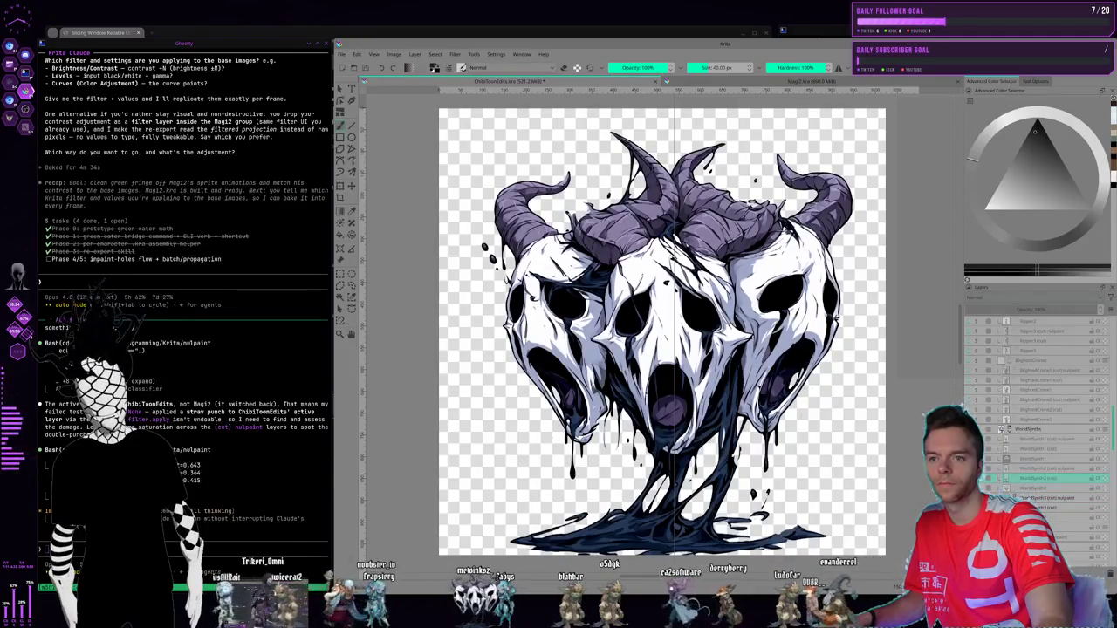
{"action": "left_click", "coordinate": [1013, 469]}
{"action": "left_click", "coordinate": [1012, 487]}
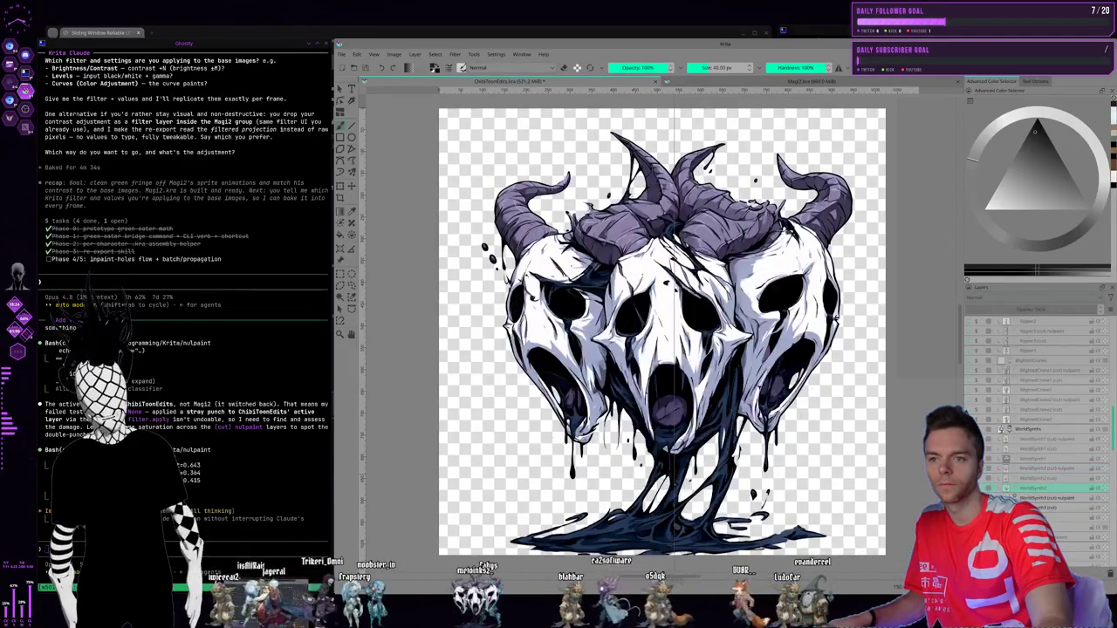
{"action": "left_click", "coordinate": [1012, 488]}
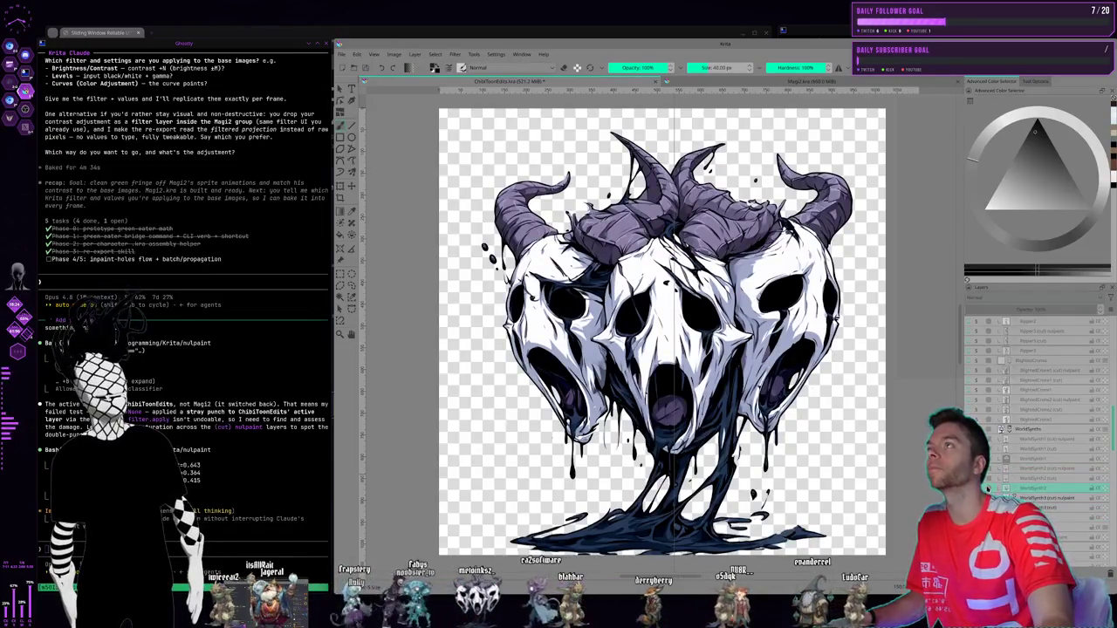
{"action": "left_click", "coordinate": [1012, 498]}
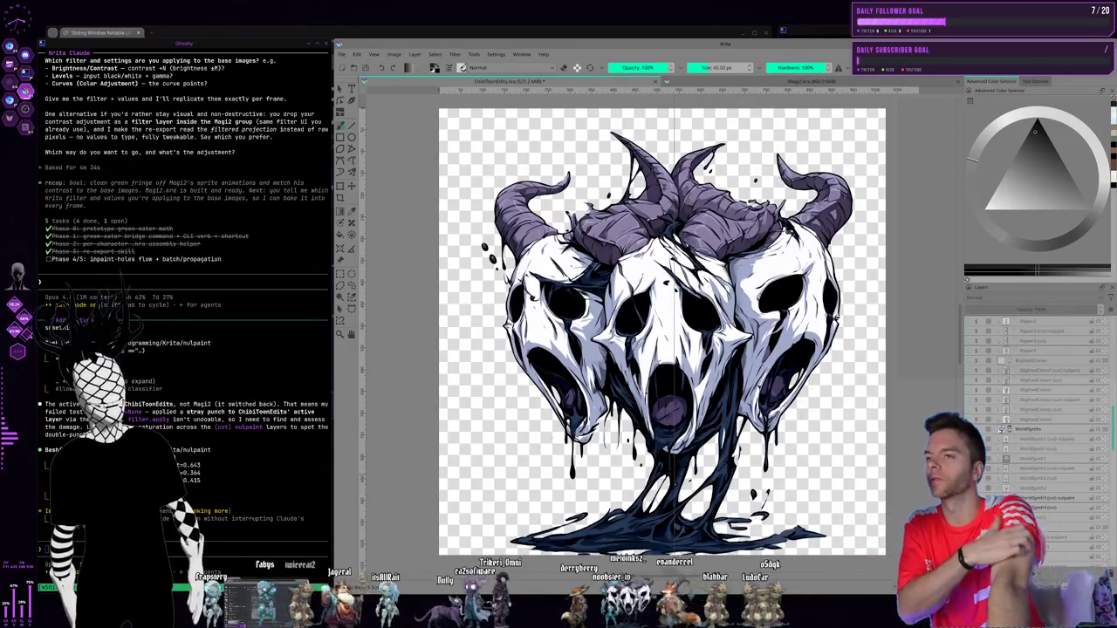
{"action": "left_click", "coordinate": [1076, 479]}
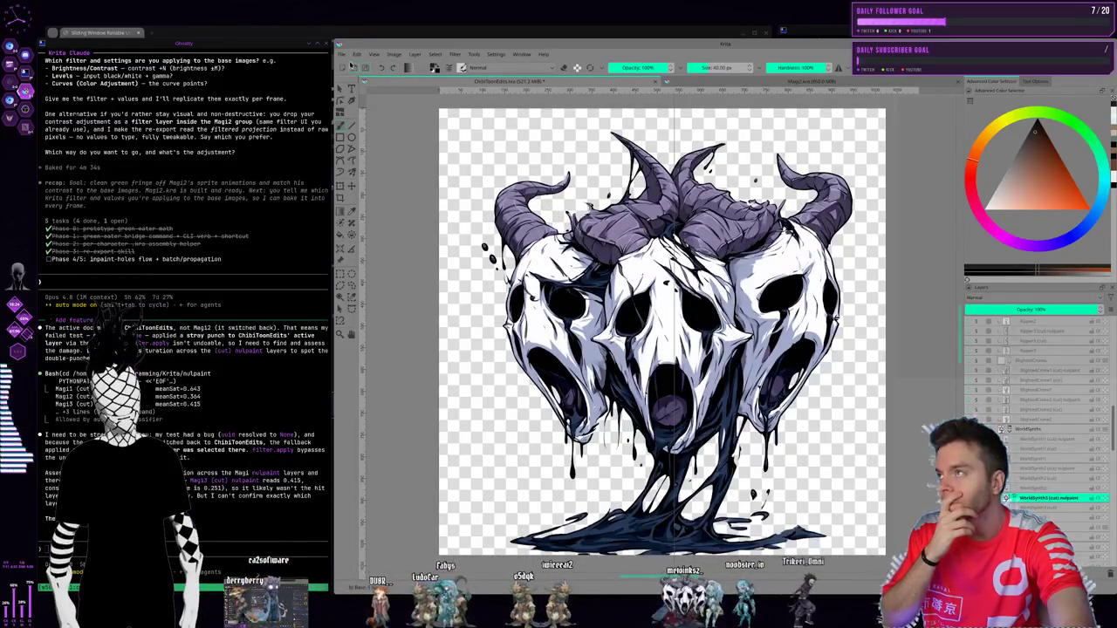
- Briefly open and dismiss the File menu, then switch to the Magi2.kra document
{"action": "left_click", "coordinate": [342, 55]}
{"action": "left_click", "coordinate": [342, 56]}
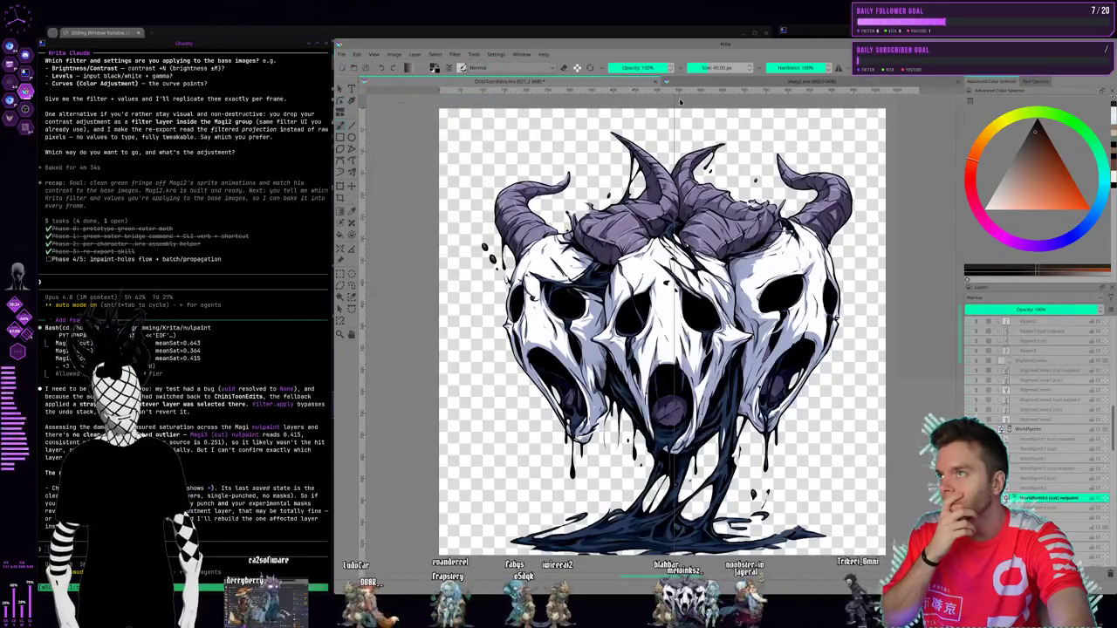
{"action": "left_click", "coordinate": [733, 83]}
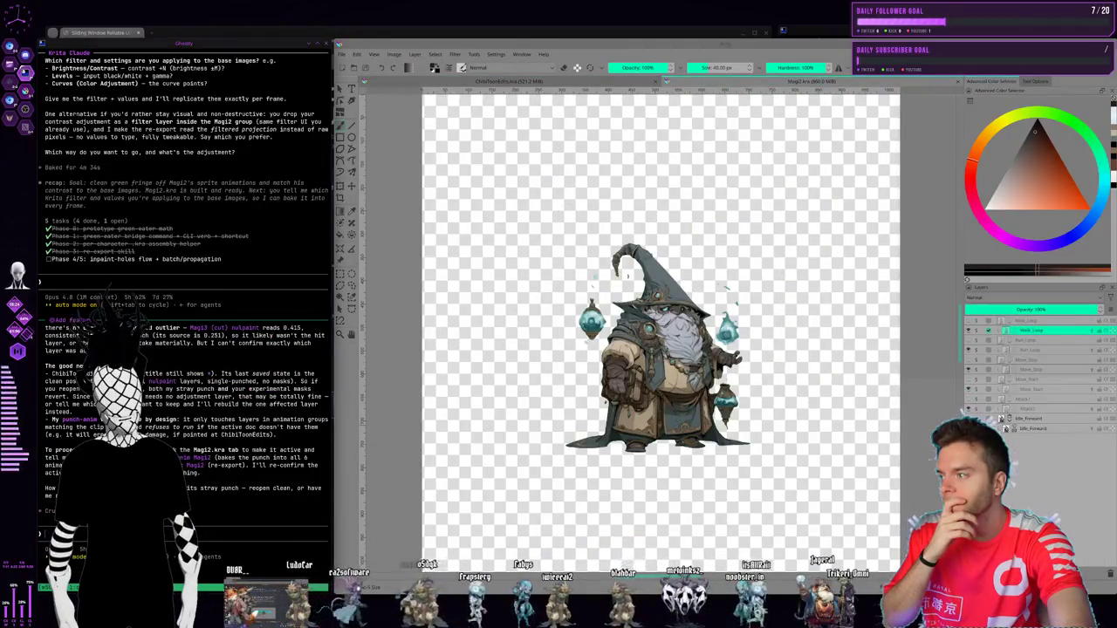
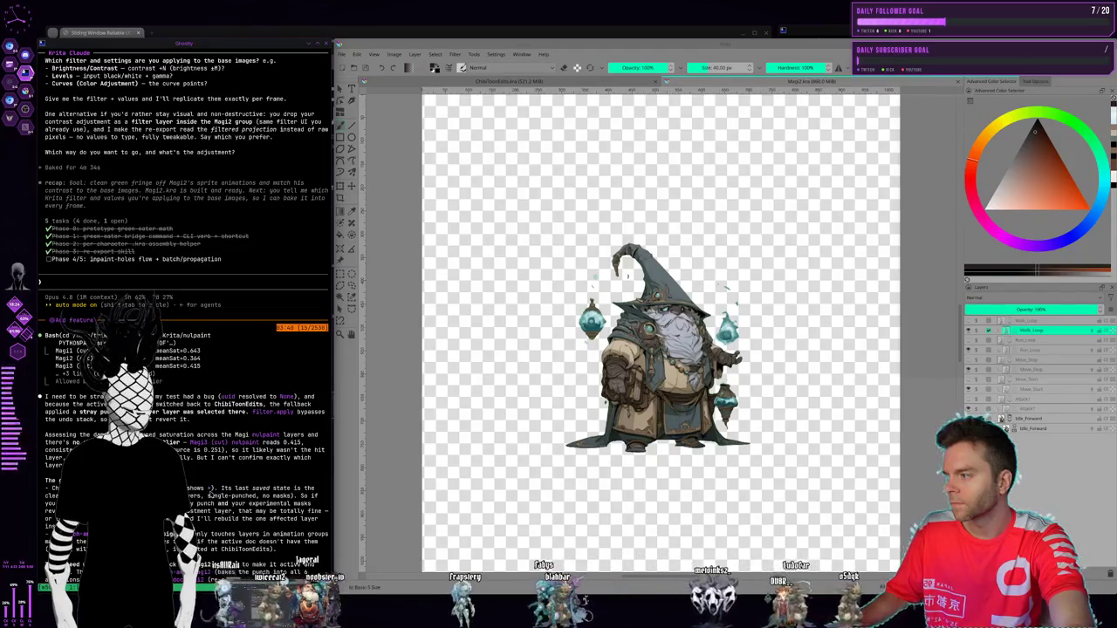
- Reply to Krita Claude that it was just experimenting, and worst case it stays on
{"action": "scroll", "coordinate": [209, 495], "scroll_direction": "down", "scroll_amount": 5}
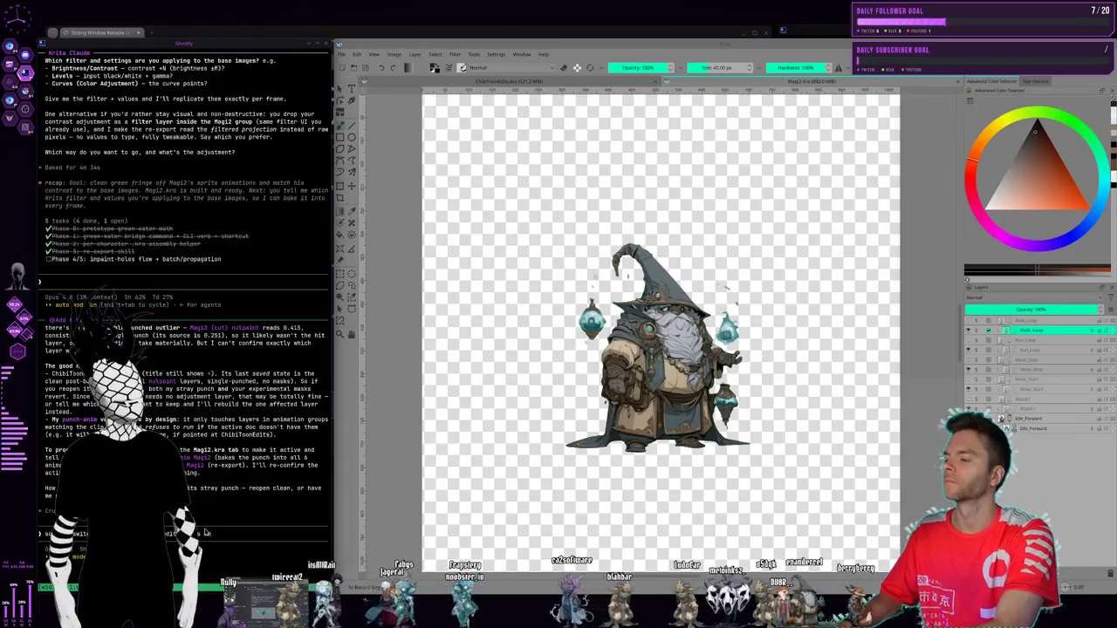
{"action": "type", "text": "messing around with "}
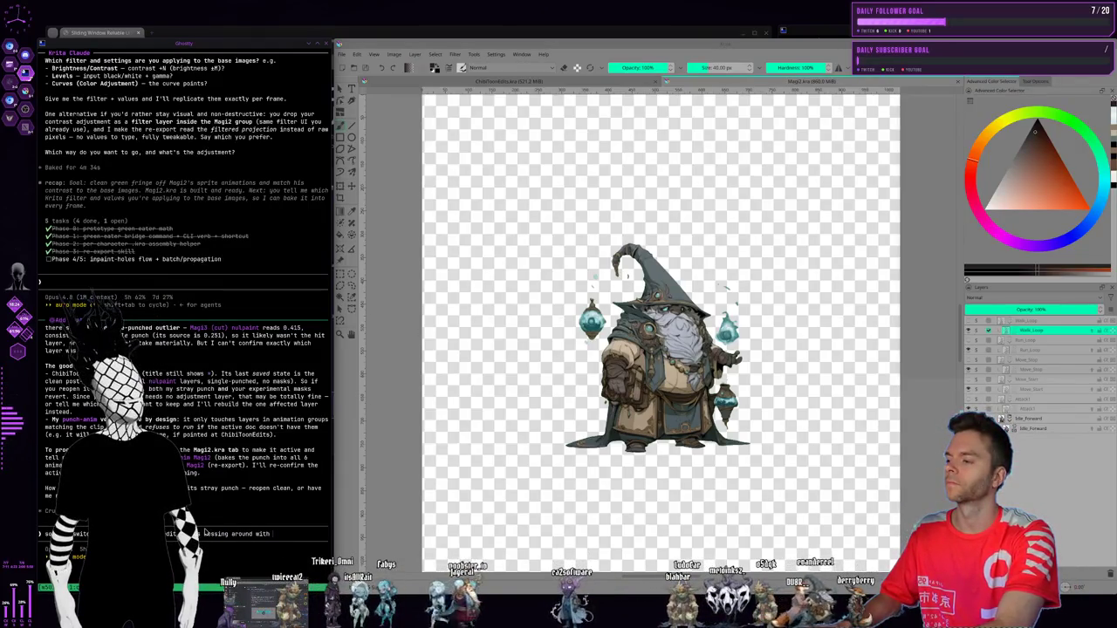
{"action": "type", "text": "stuff its nbd"}
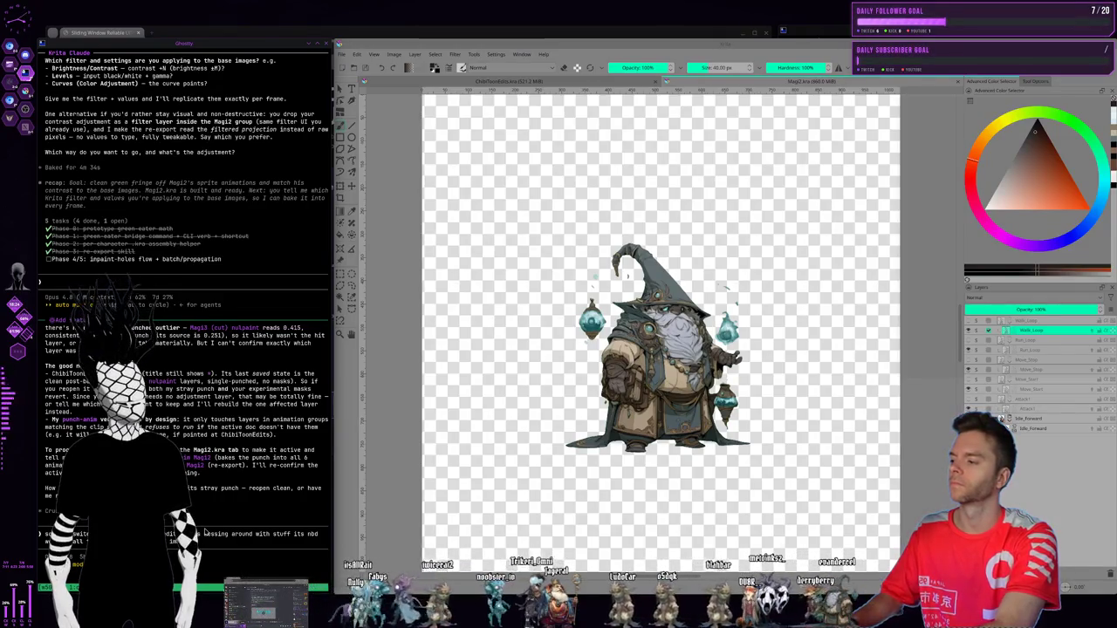
{"action": "type", "text": "worst case s"}
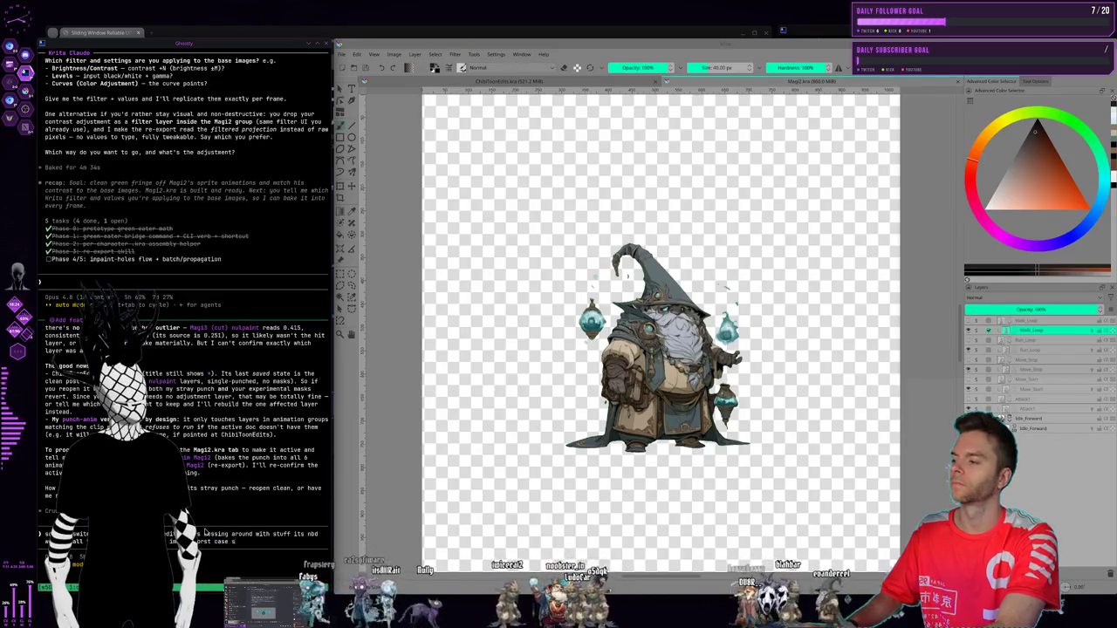
{"action": "type", "text": "cenario,"}
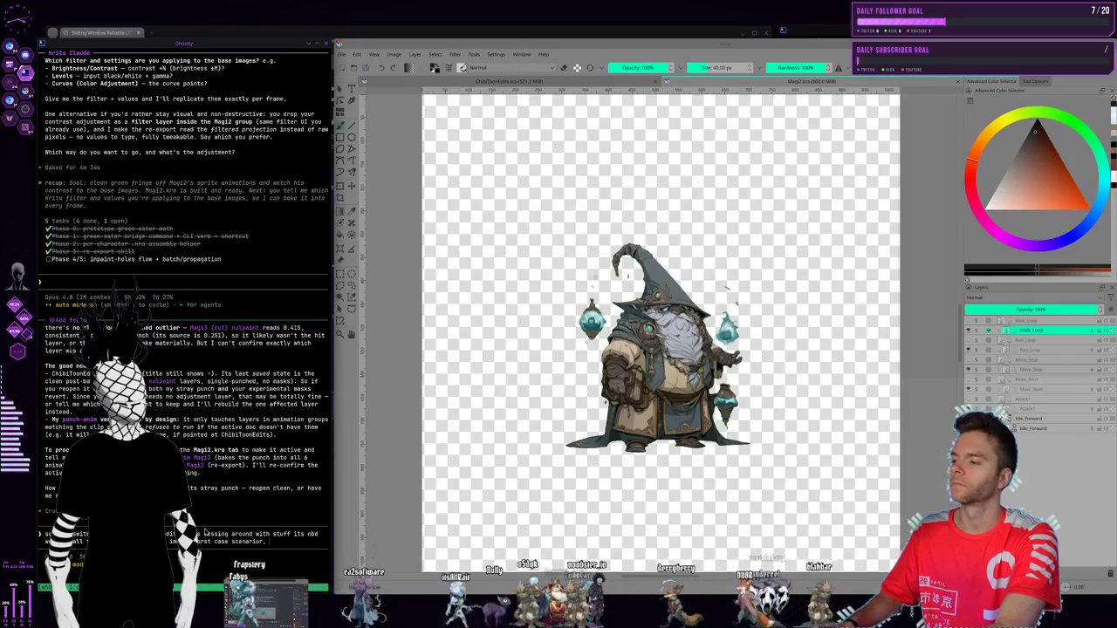
{"action": "type", "text": "."}
{"action": "type", "text": " leaving it on"}
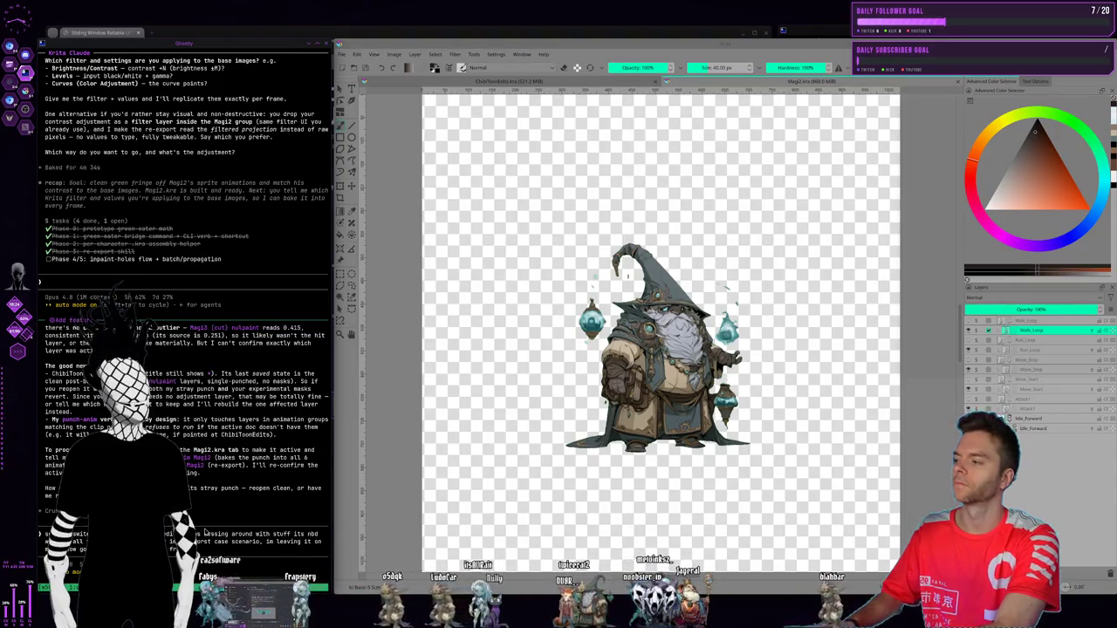
{"action": "key", "text": "Return"}
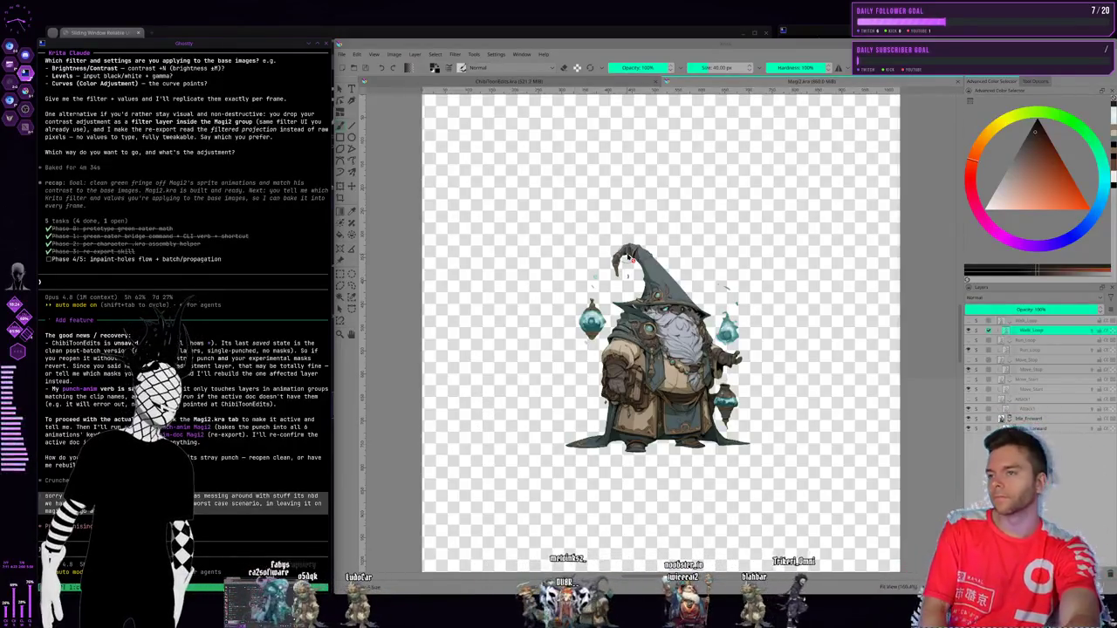
{"action": "key", "text": "super+1"}
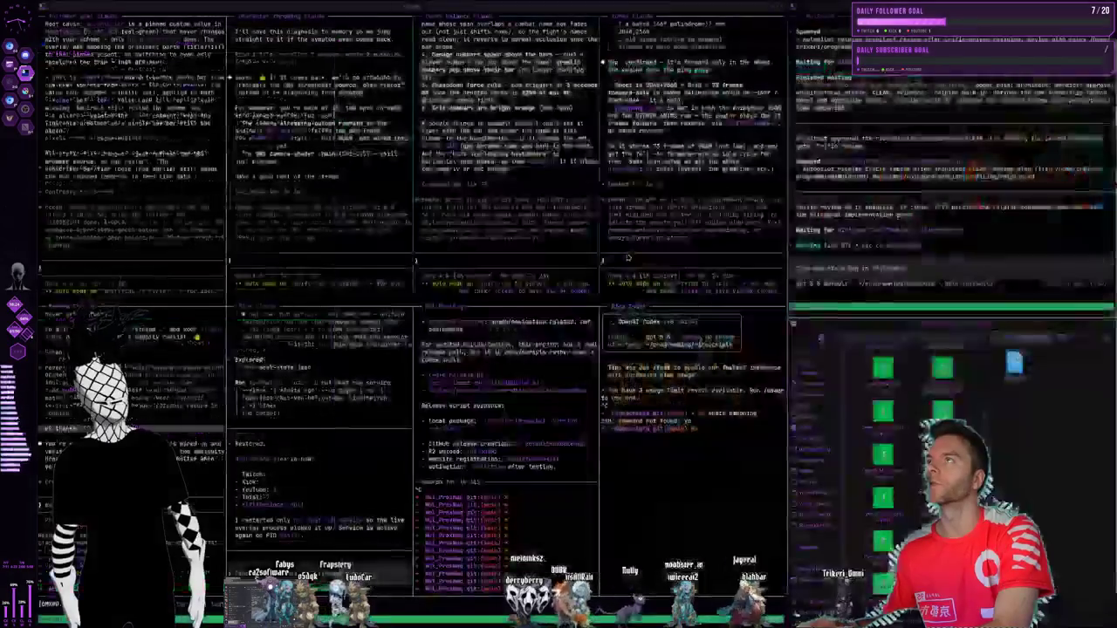
- Glance over the Kling AI and Kdenlive workspaces, ending back on the tiled terminals
{"action": "key", "text": "super+2"}
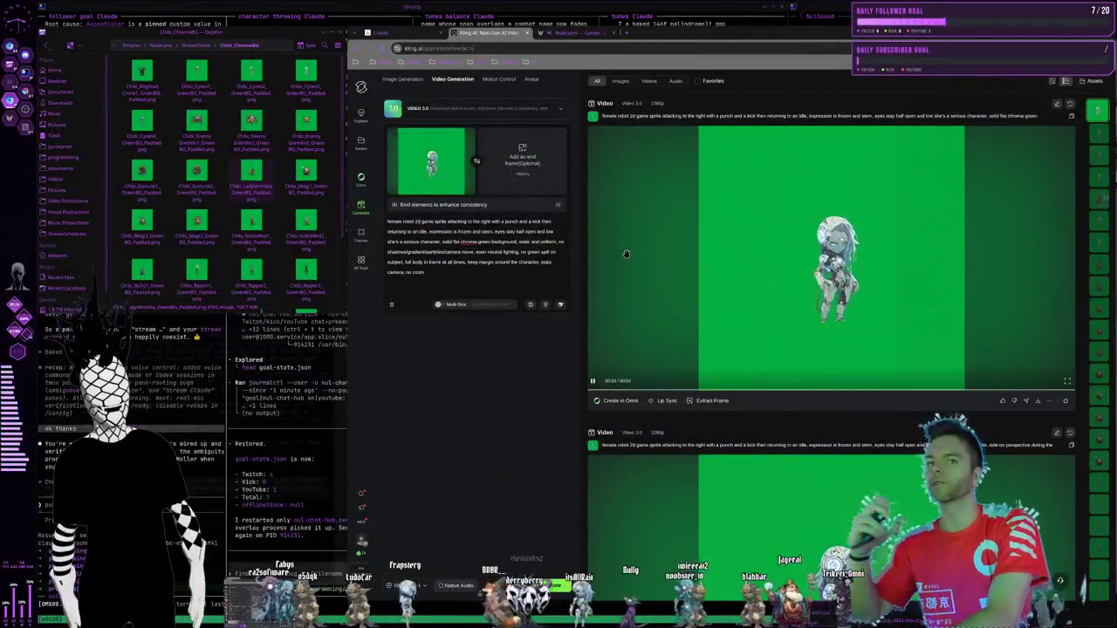
{"action": "key", "text": "super+3"}
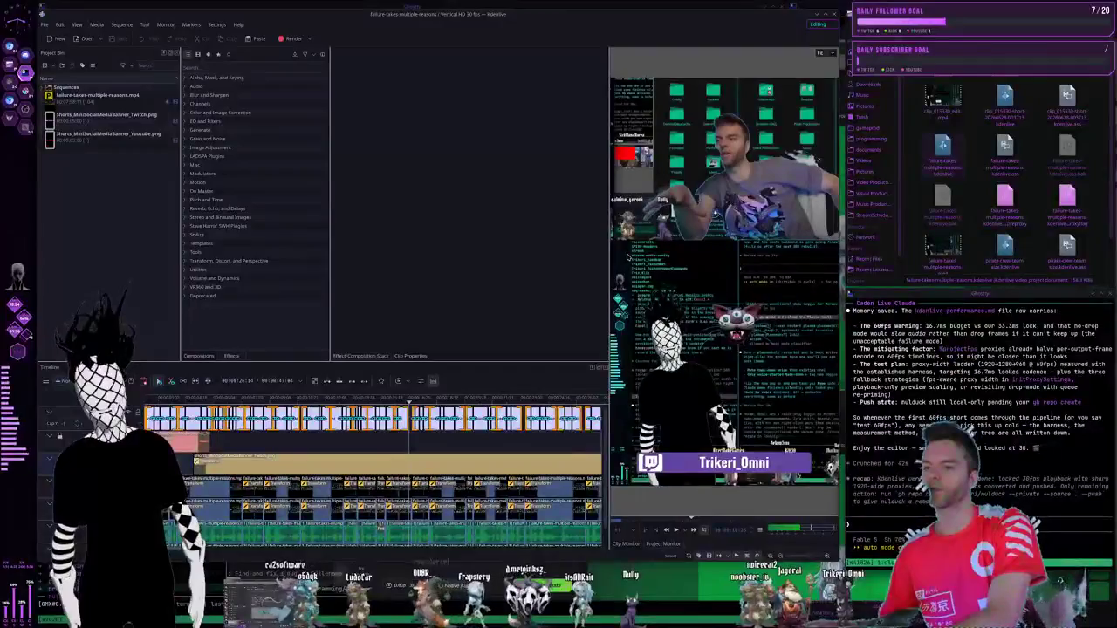
{"action": "key", "text": "super+2"}
{"action": "key", "text": "super+1"}
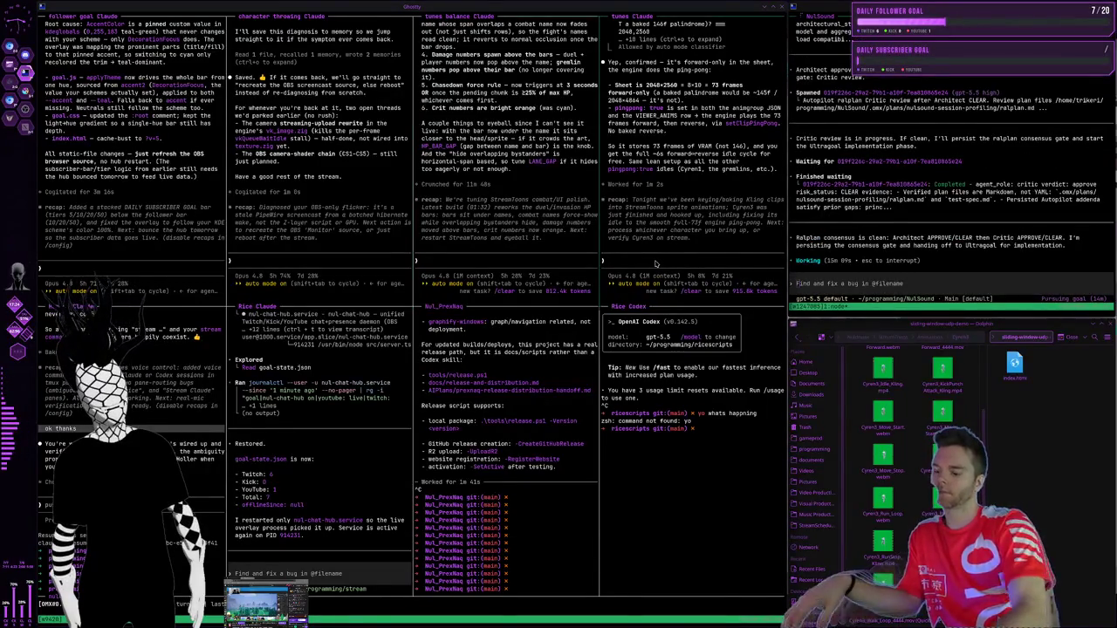
- Bring up the Krita workspace with the Magi2 wizard and Krita Claude's report
{"action": "key", "text": "super+2"}
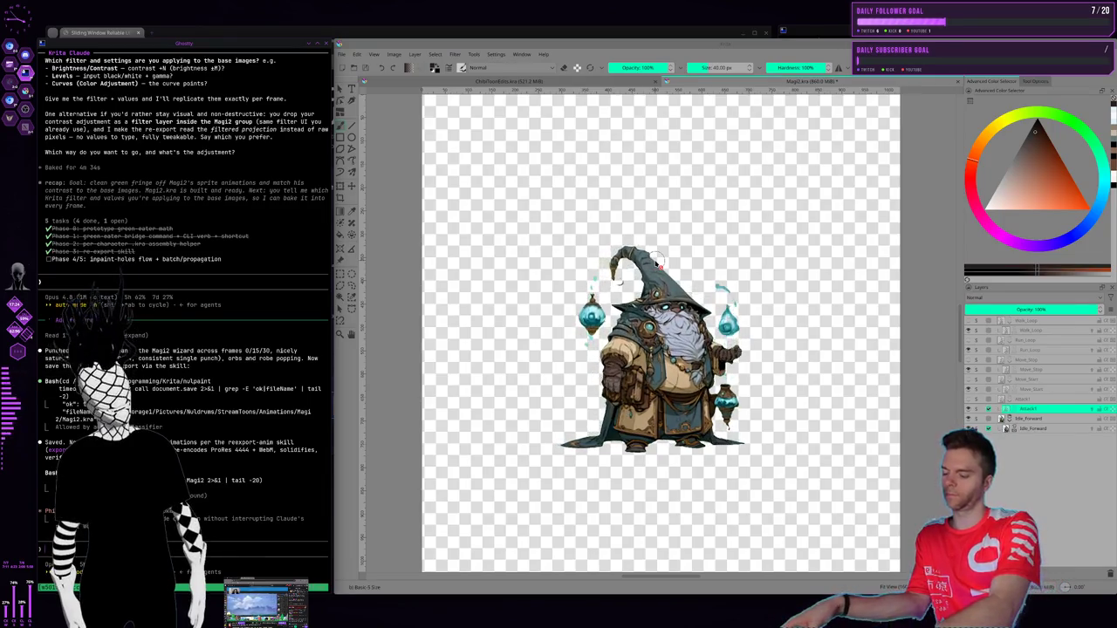
- Tell tunes Claude that recoloured, higher-contrast character animations are coming folder by folder
{"action": "key", "text": "super+2"}
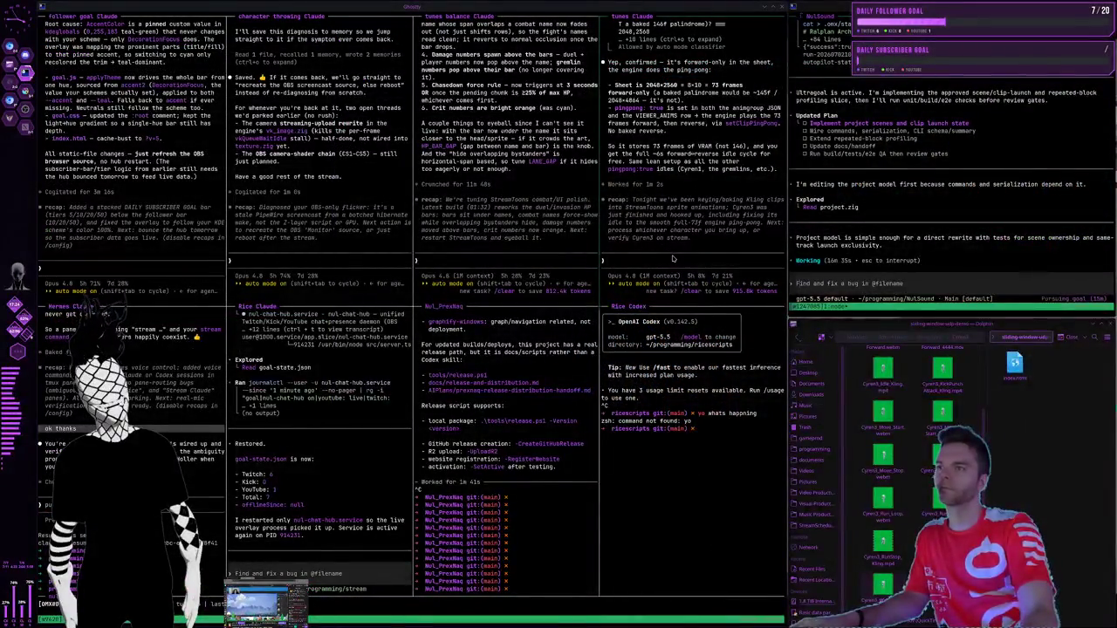
{"action": "type", "text": "ok we f"}
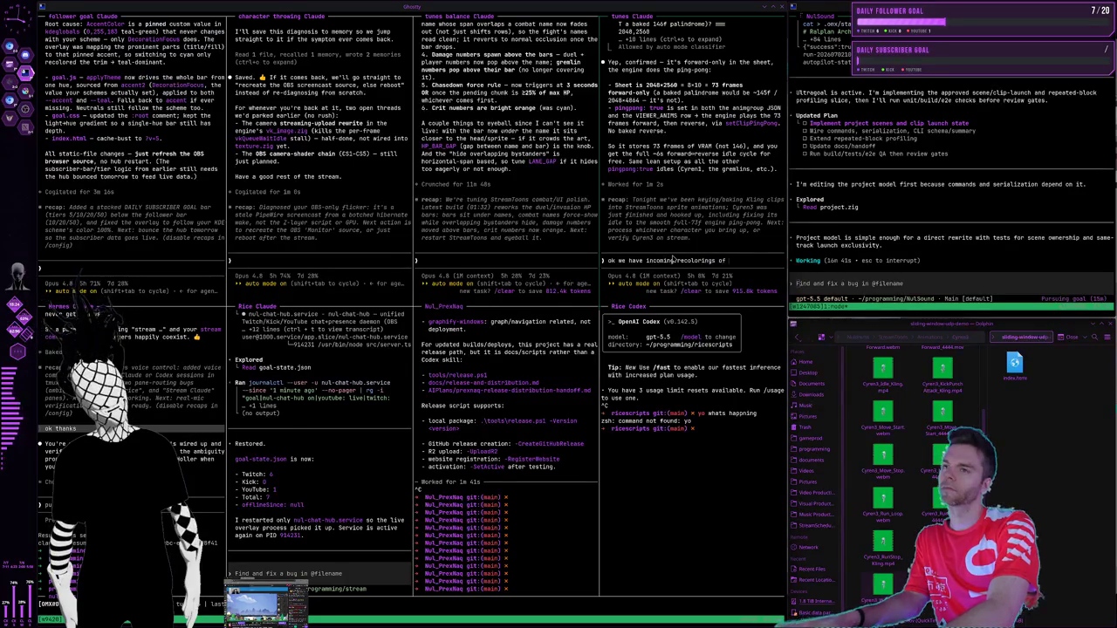
{"action": "type", "text": "er a"}
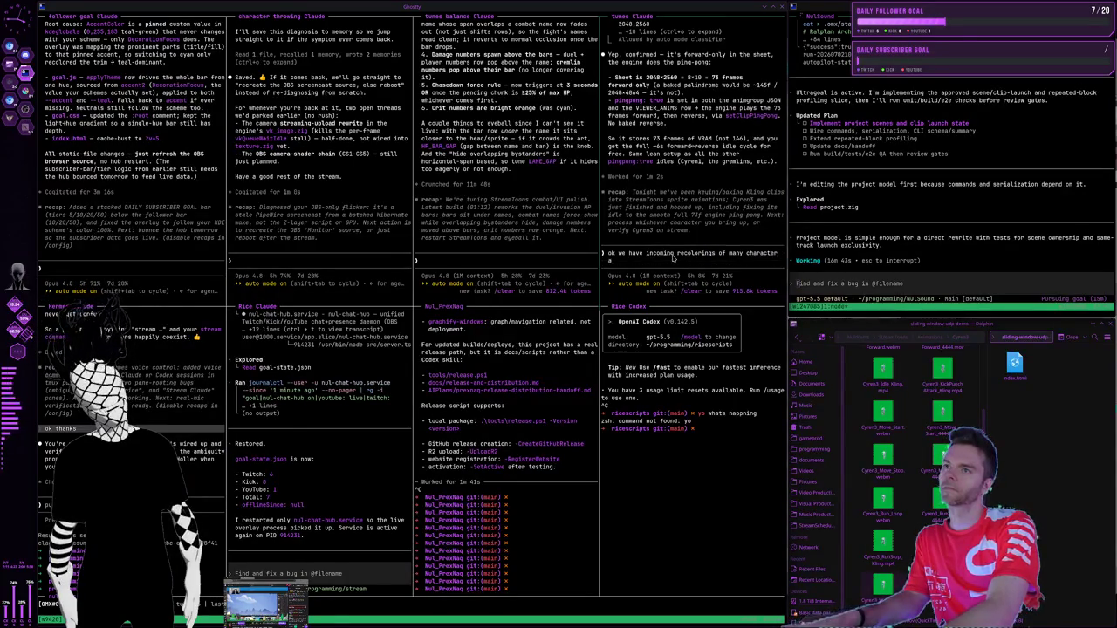
{"action": "type", "text": "nimations rat"}
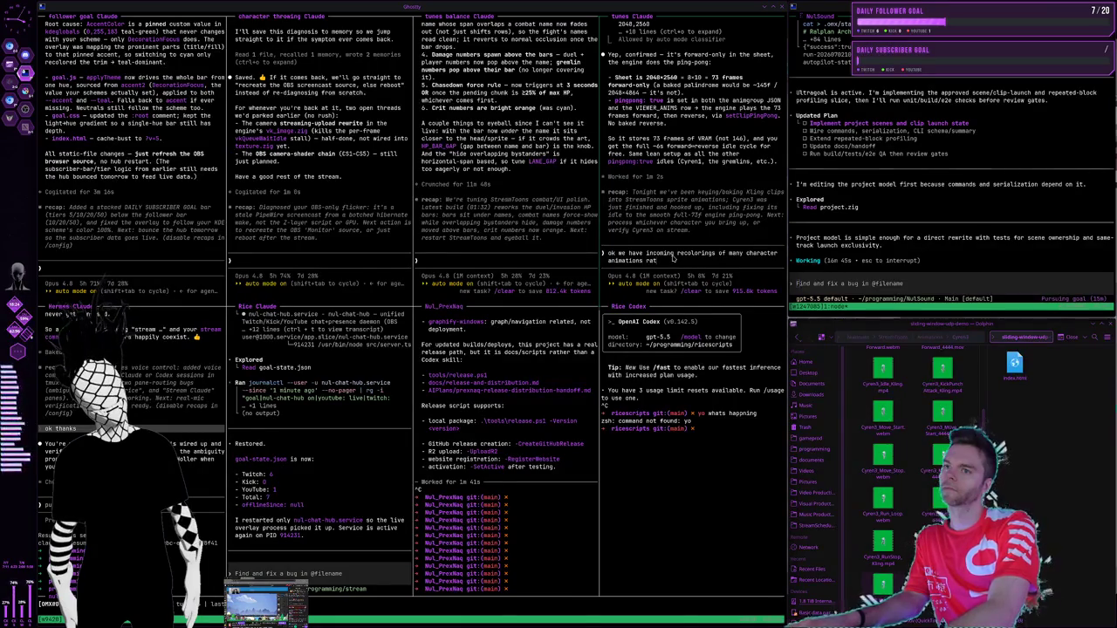
{"action": "type", "text": "her than new ones n"}
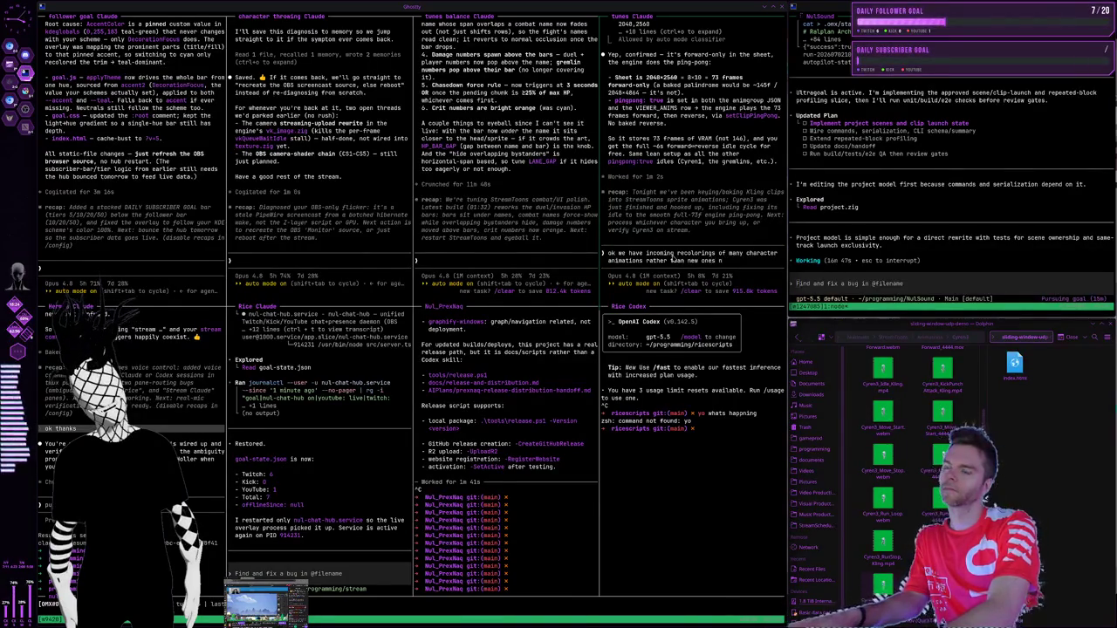
{"action": "type", "text": "ow im going"}
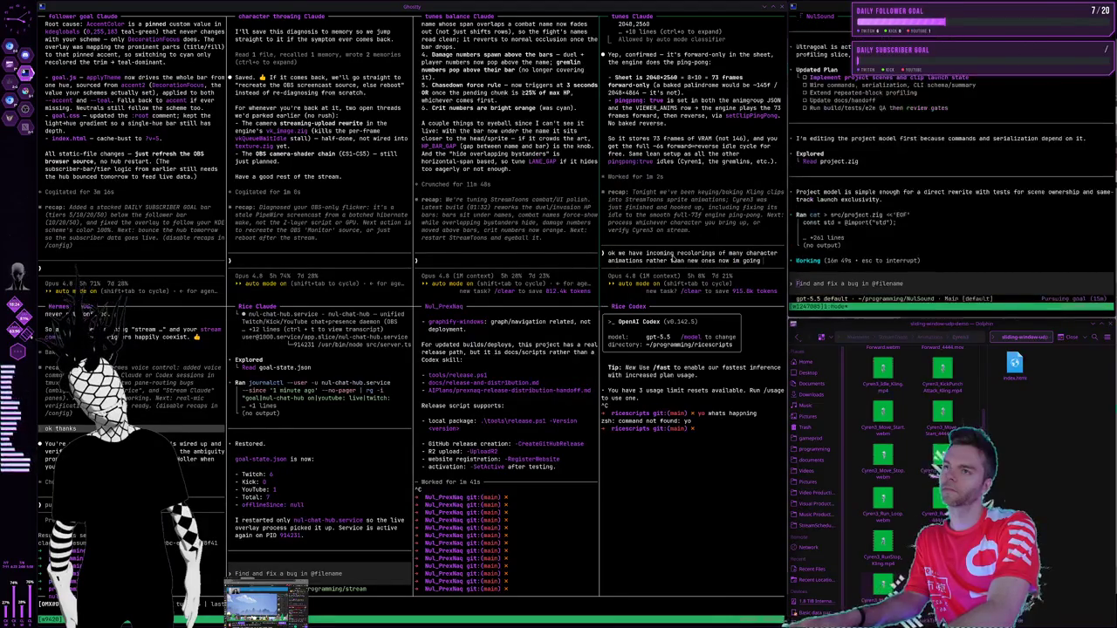
{"action": "type", "text": " to start"}
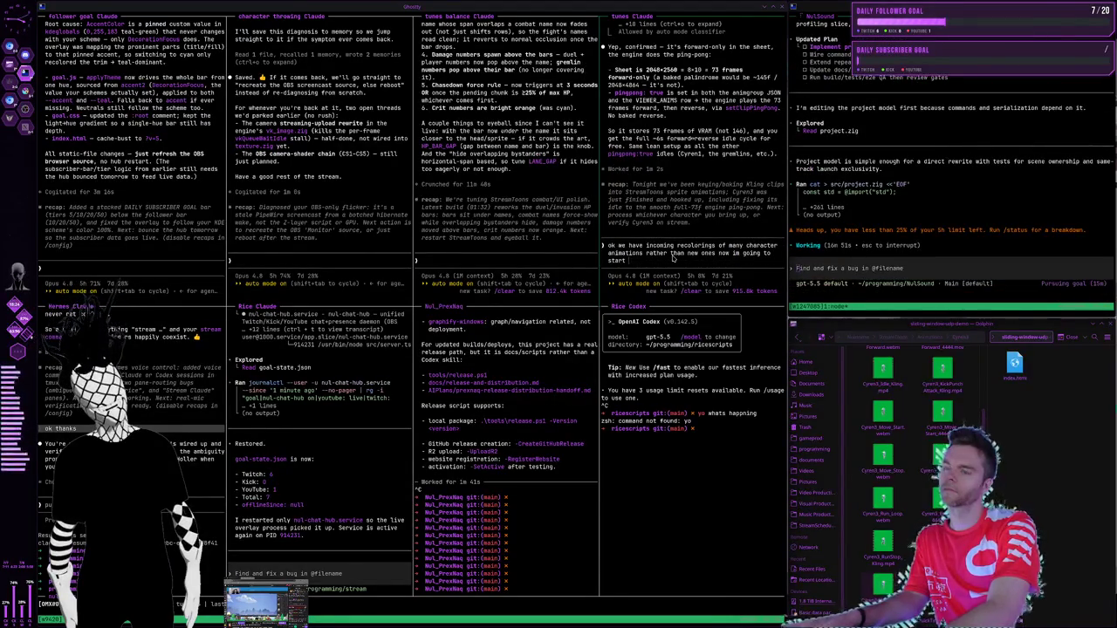
{"action": "type", "text": "handing you folders of the characters"}
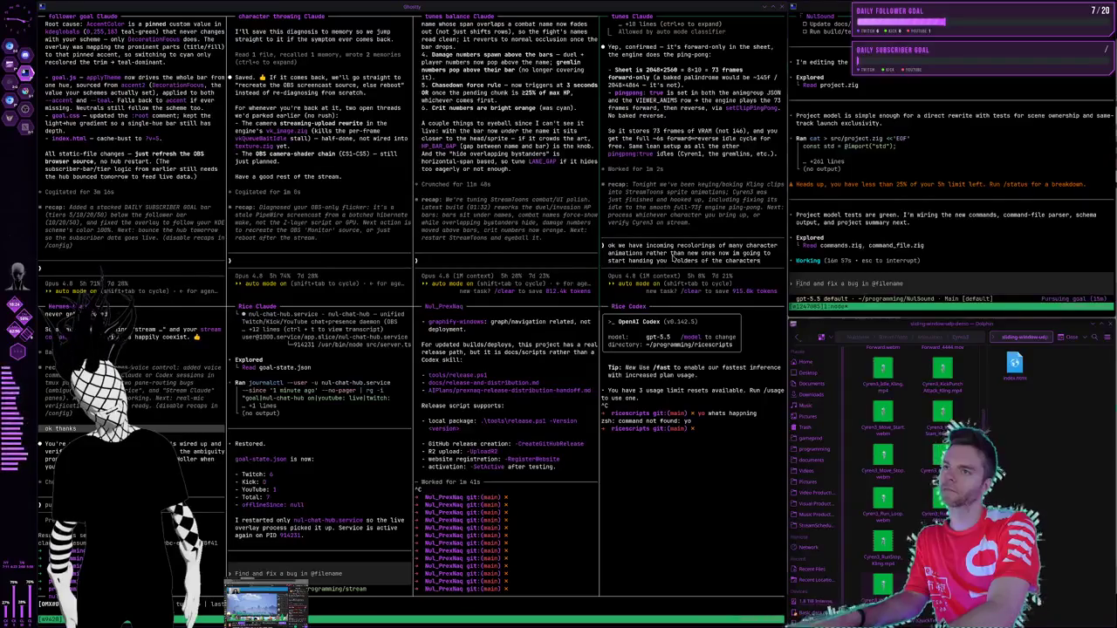
{"action": "type", "text": " with recolorings, we"}
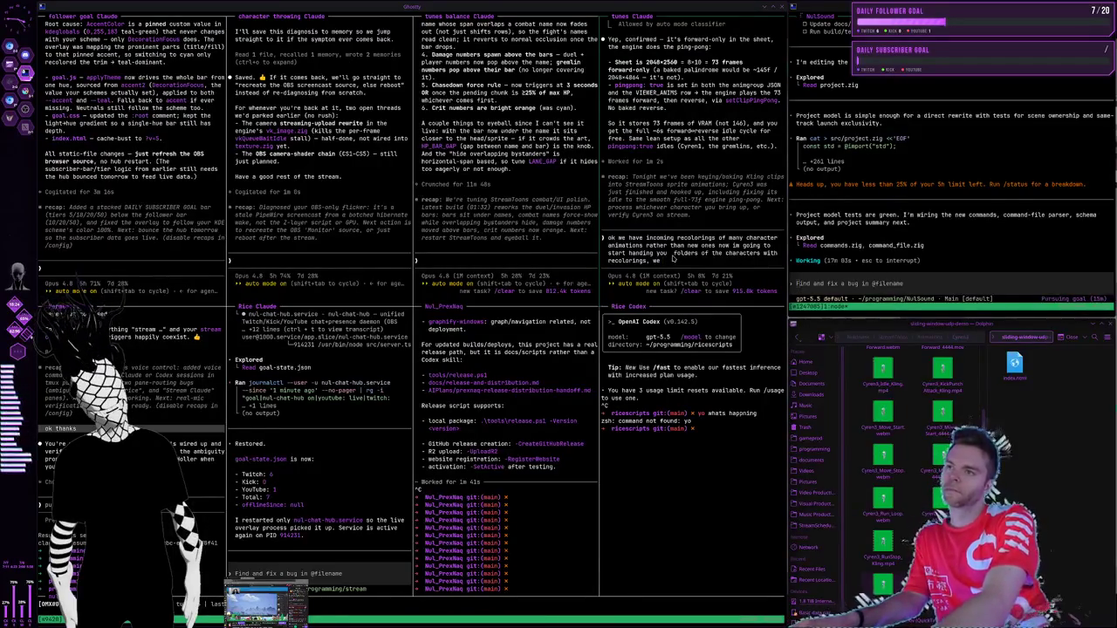
{"action": "type", "text": "increas"}
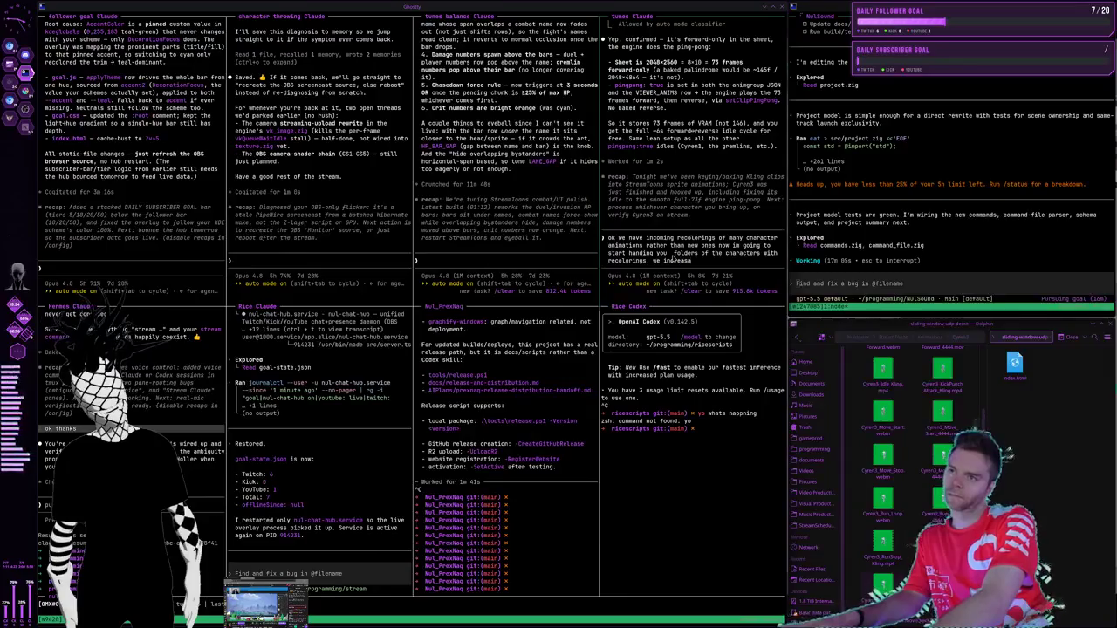
{"action": "type", "text": "ed contrast to get rid o"}
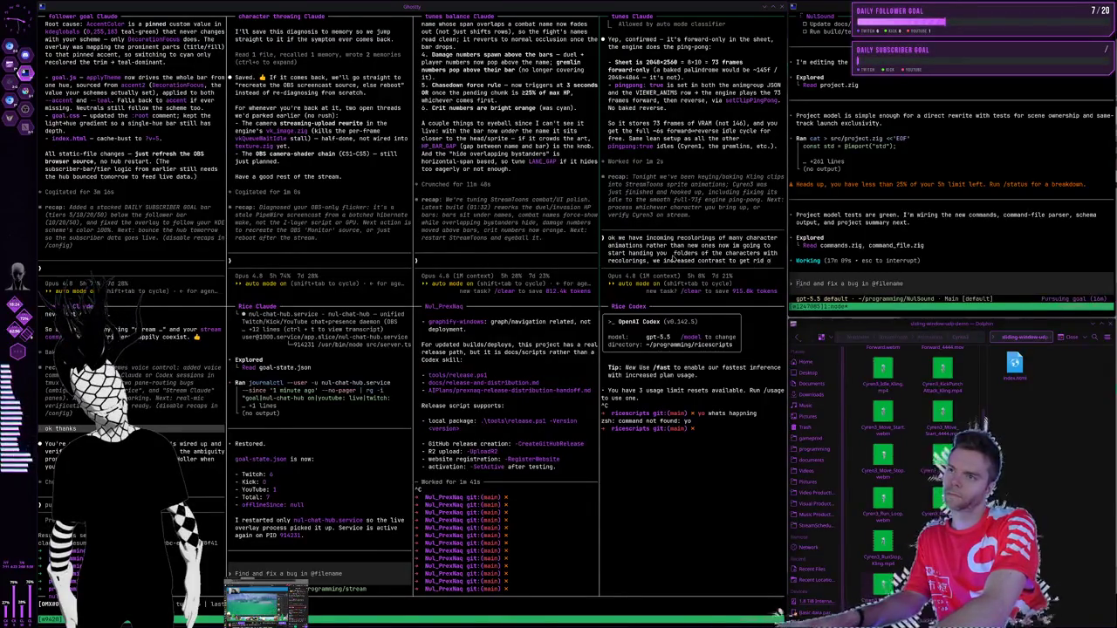
{"action": "type", "text": "f the bland midjourney past"}
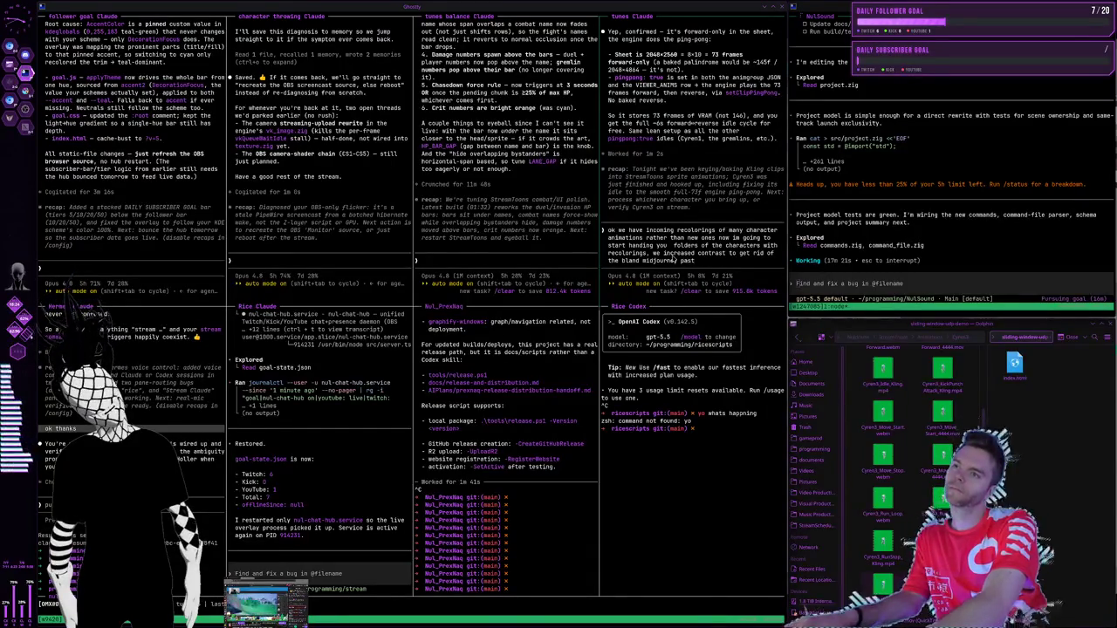
{"action": "key", "text": "Return"}
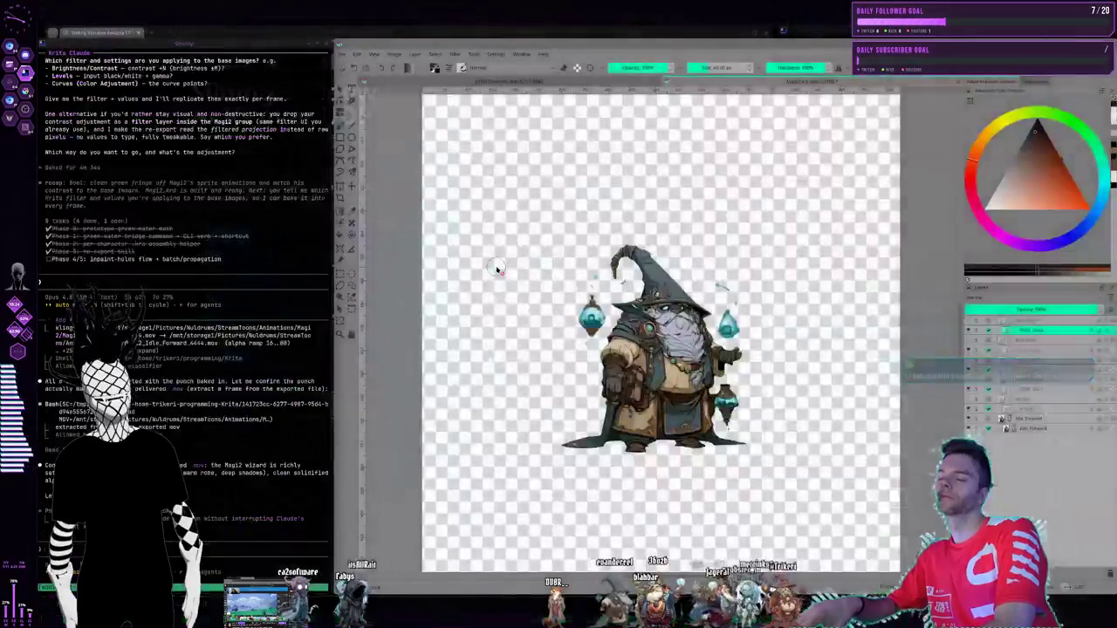
- Tell tunes Claude that Krita project templates let recolouring passes rebake every ProRes 4444 file
{"action": "key", "text": "super+2"}
{"action": "key", "text": "super+3"}
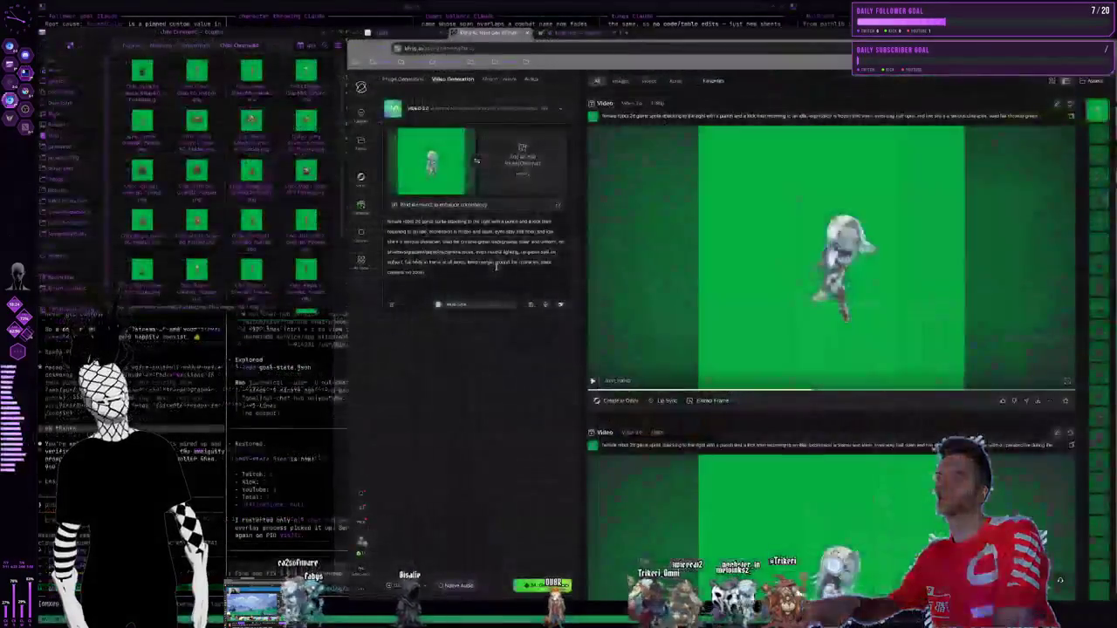
{"action": "key", "text": "super+1"}
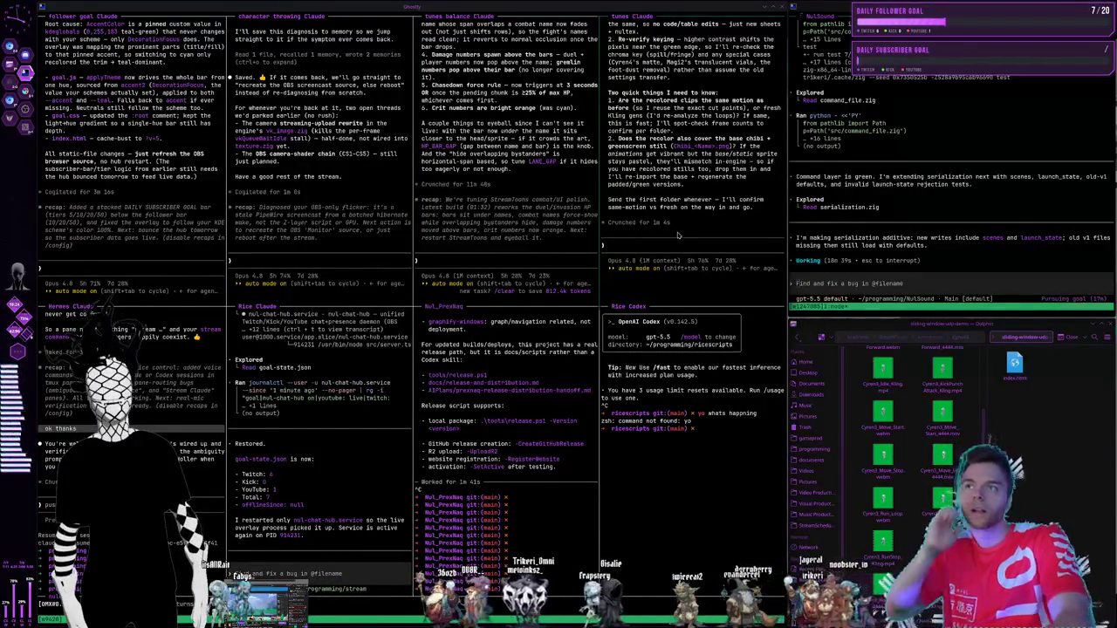
{"action": "type", "text": "yeah ex"}
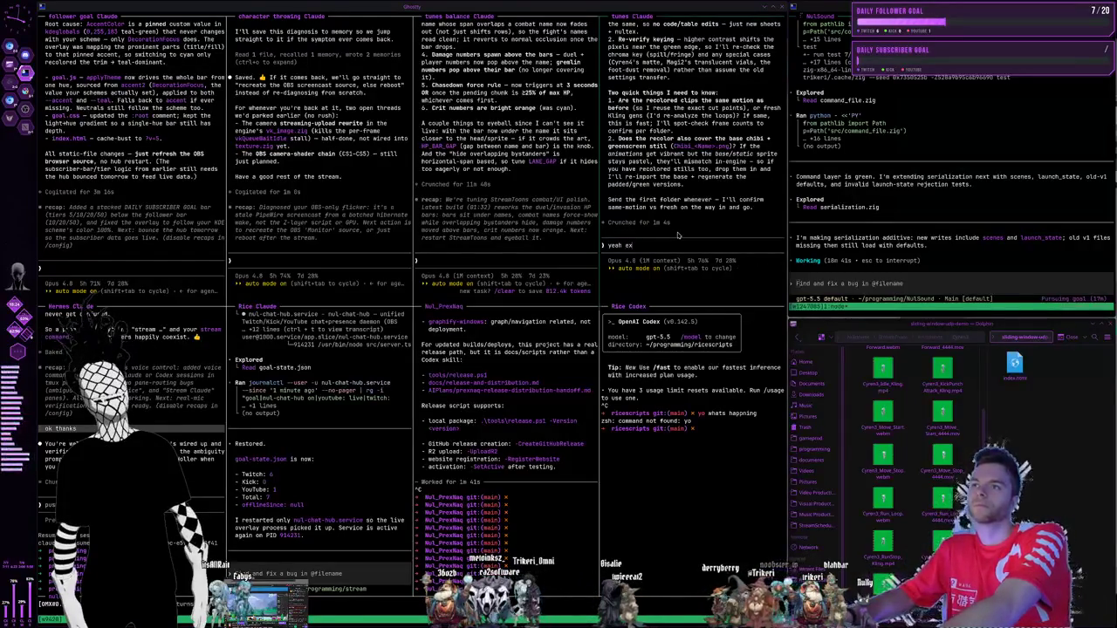
{"action": "type", "text": "act same we"}
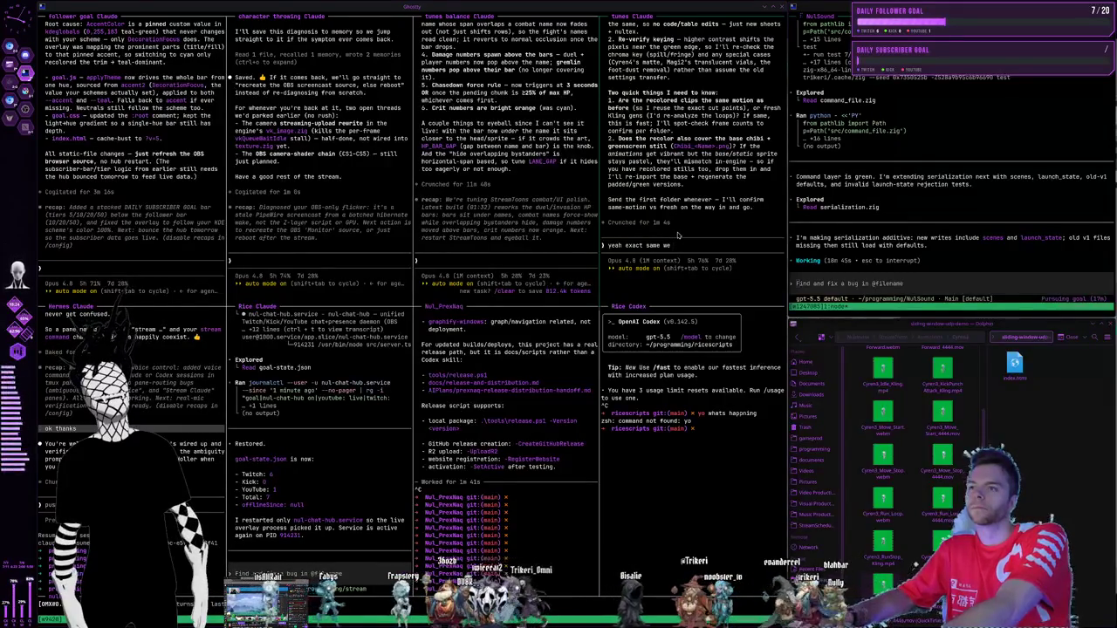
{"action": "type", "text": ","}
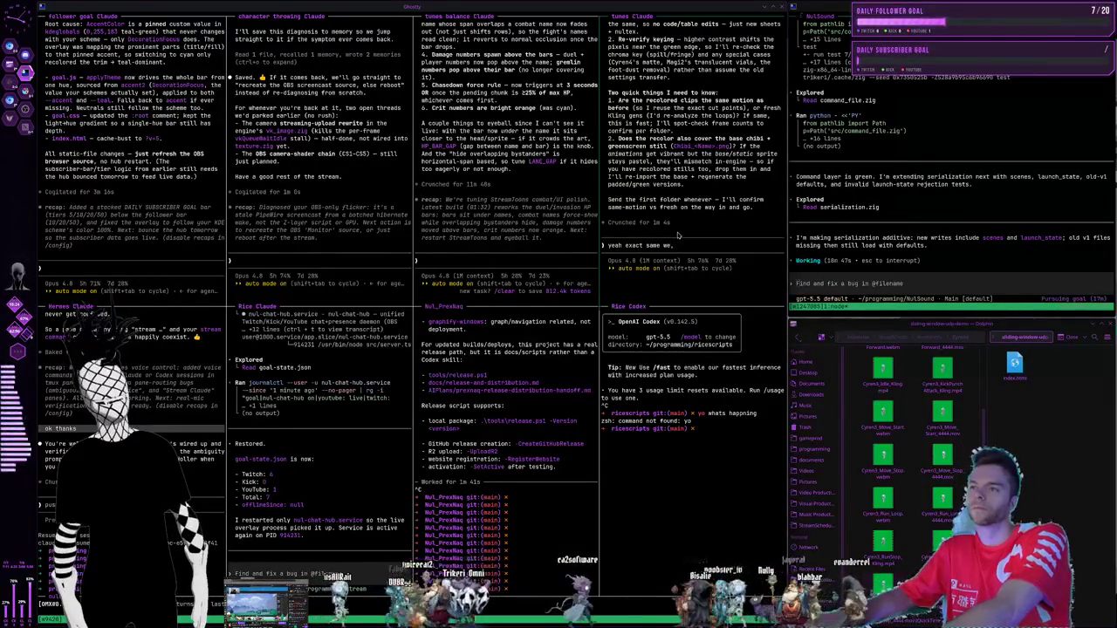
{"action": "key", "text": "BackSpace"}
{"action": "type", "text": " figured"}
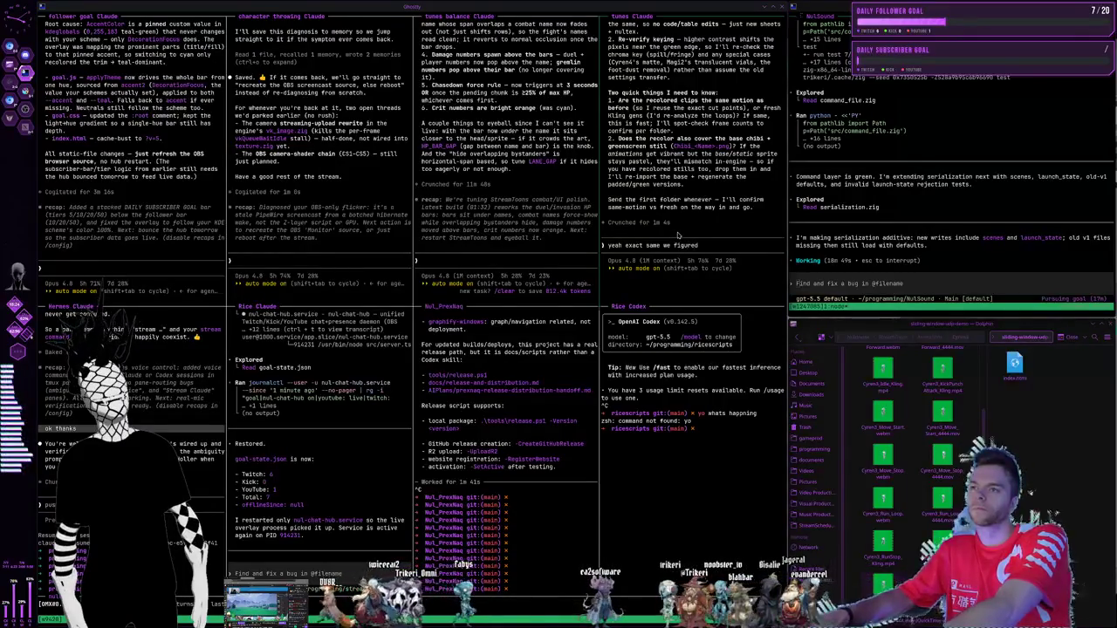
{"action": "type", "text": " out krita projec"}
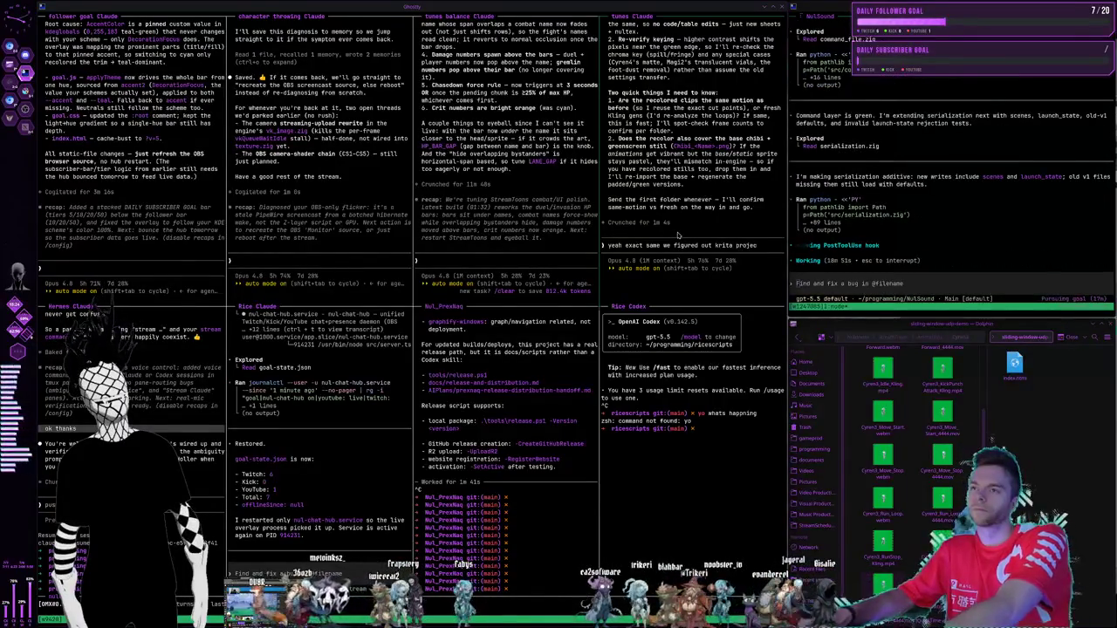
{"action": "type", "text": "t templates where"}
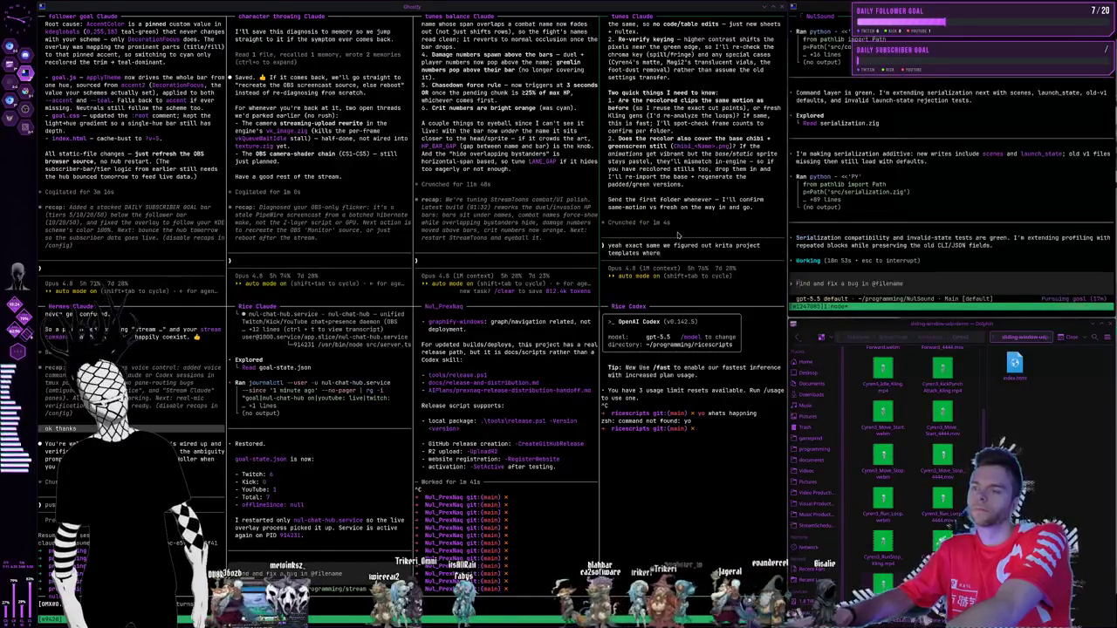
{"action": "type", "text": "coloring passe"}
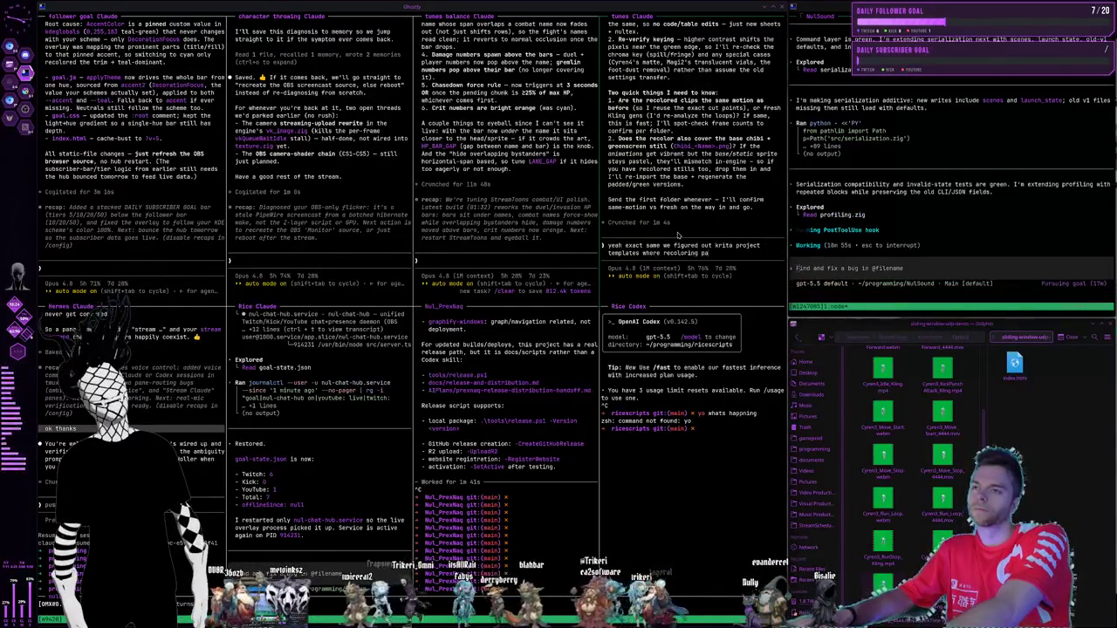
{"action": "type", "text": "s can run across"}
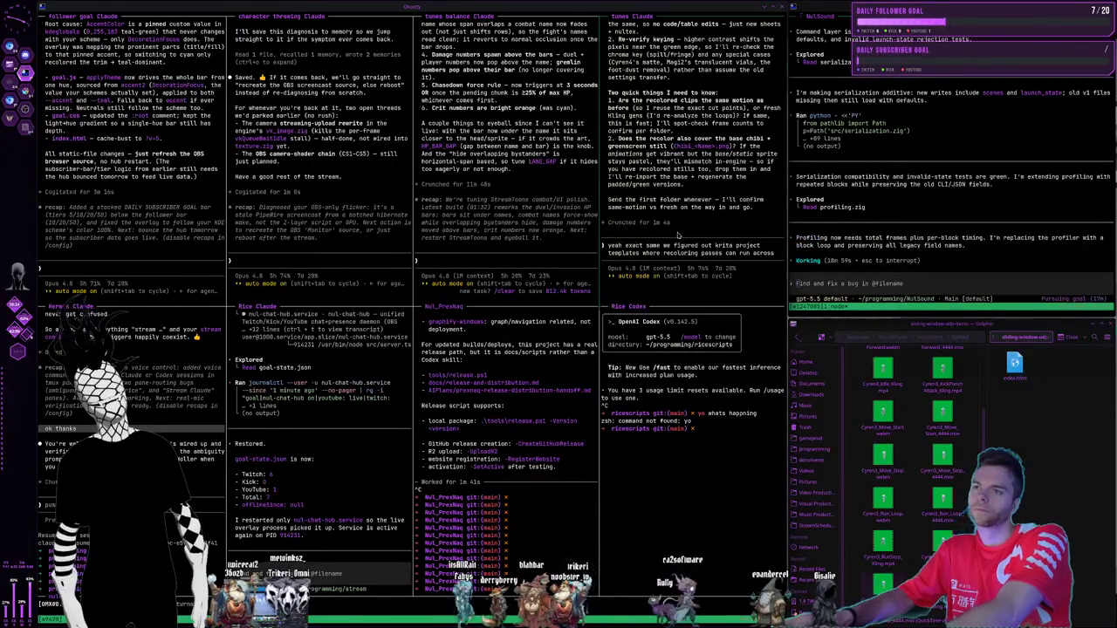
{"action": "type", "text": " every single frame and rebak"}
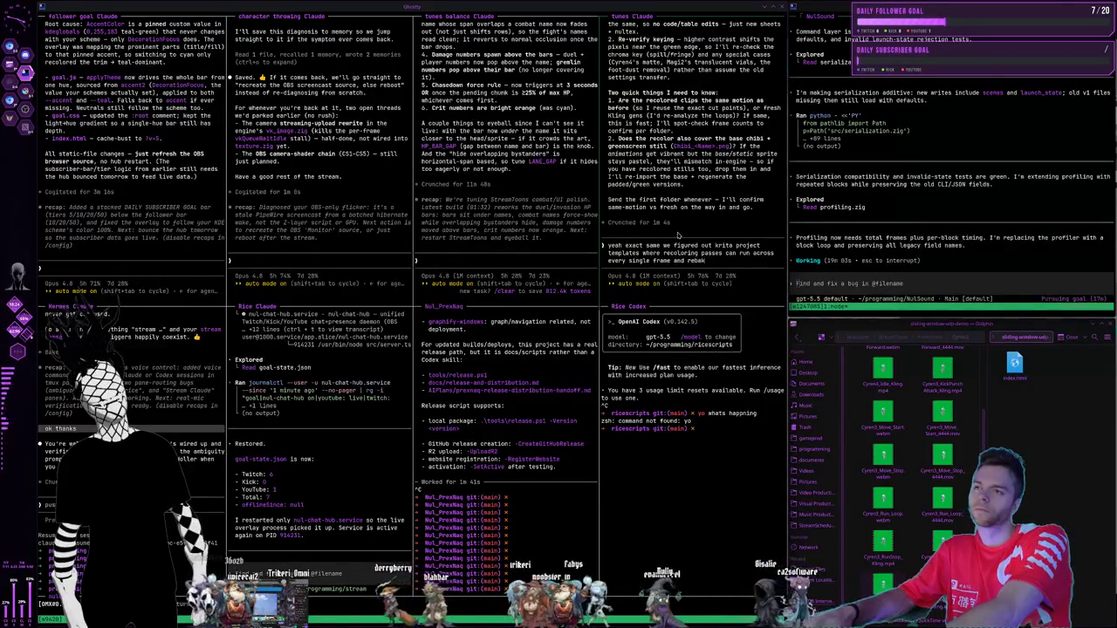
{"action": "type", "text": "e the 444"}
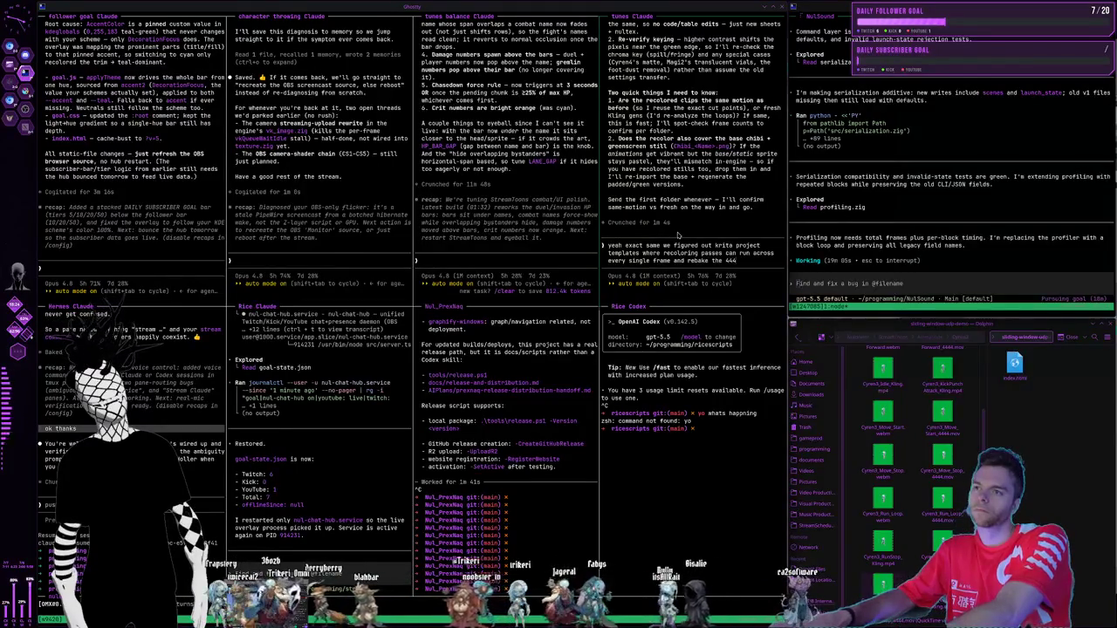
{"action": "type", "text": " pro res out"}
{"action": "key", "text": "Return"}
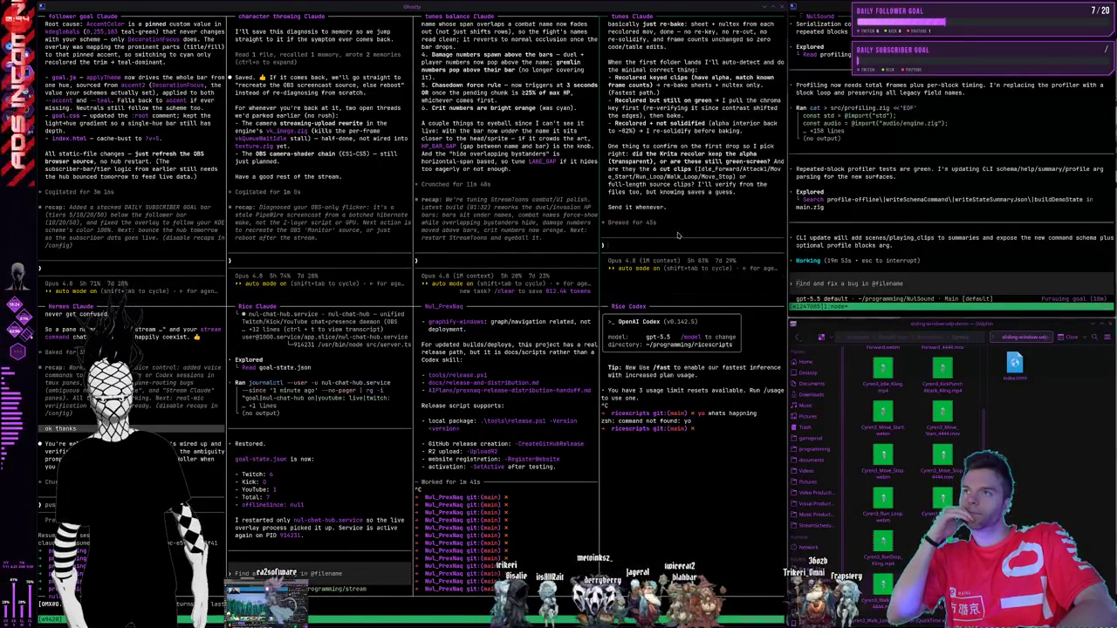
- Scroll back through the tunes Claude pane history
{"action": "scroll", "coordinate": [678, 235], "scroll_direction": "up", "scroll_amount": 3}
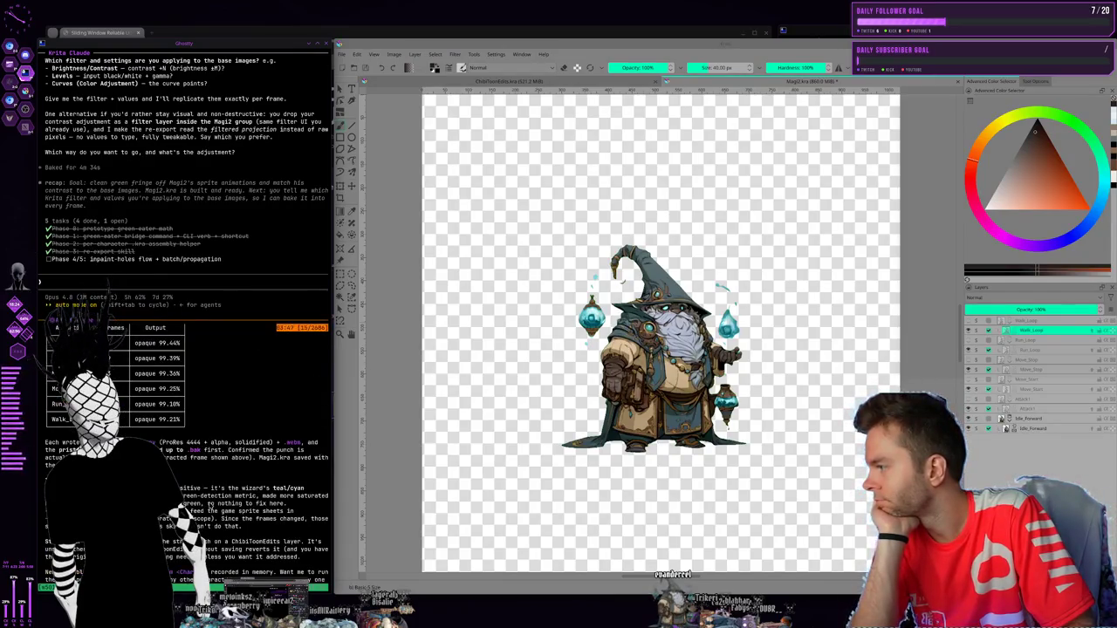
- Select the Idle_Forward layer in the Magi2 wizard project
{"action": "scroll", "coordinate": [209, 505], "scroll_direction": "up", "scroll_amount": 6}
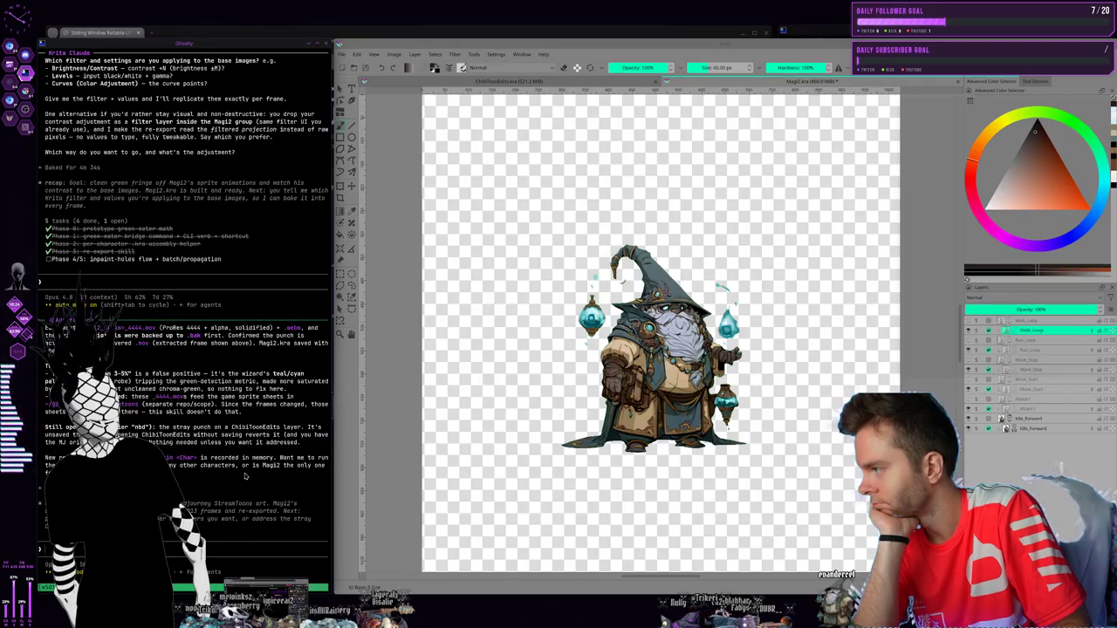
{"action": "left_click", "coordinate": [1047, 420]}
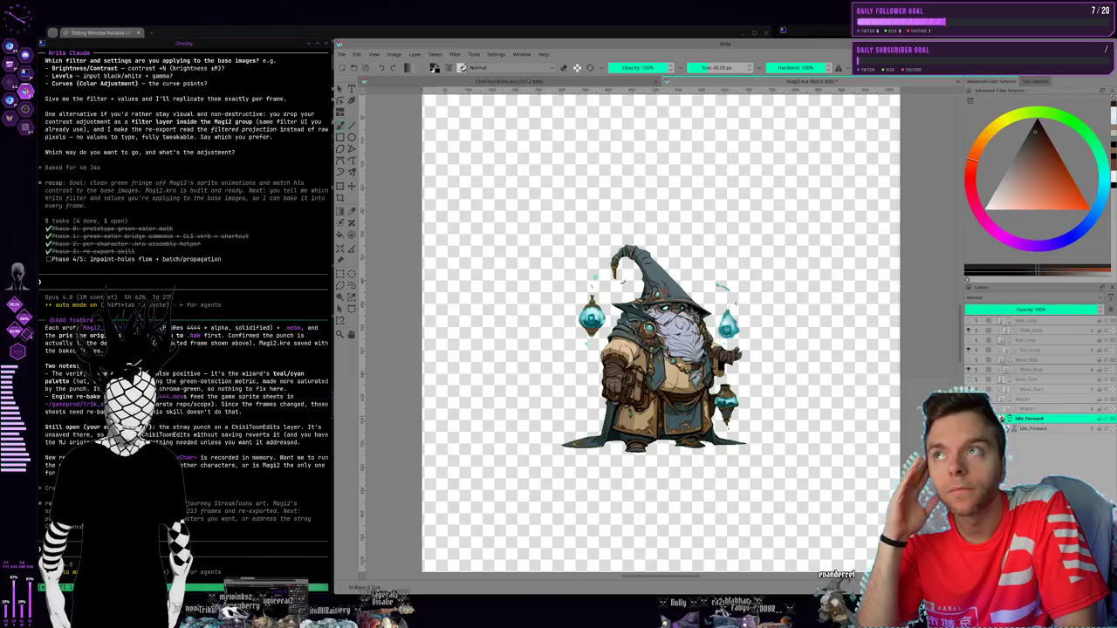
{"action": "left_click", "coordinate": [341, 54]}
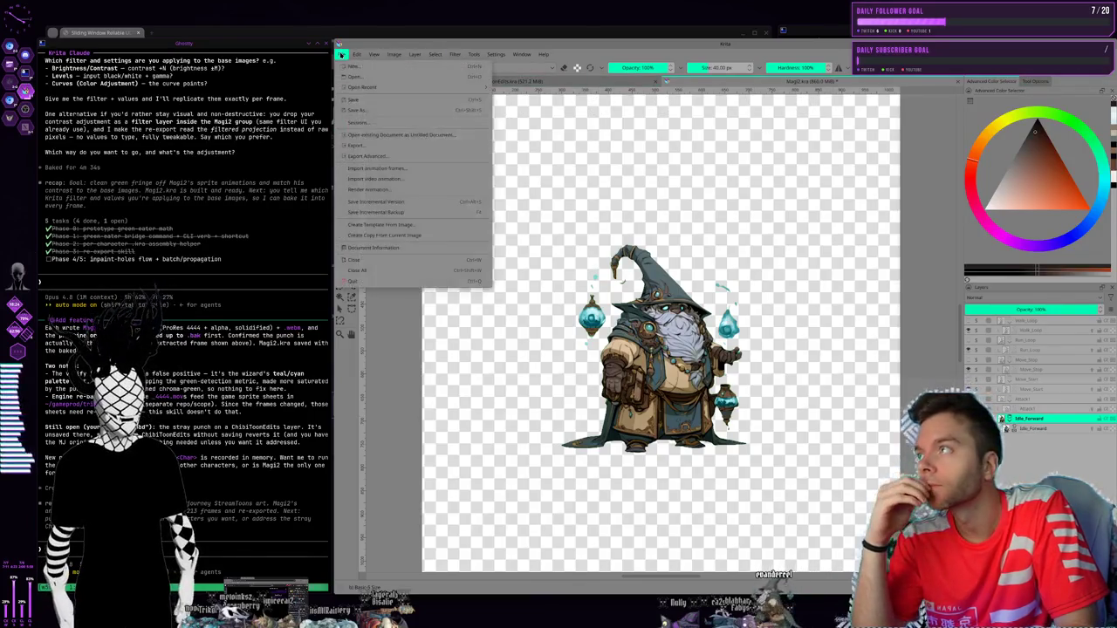
- Save Magi2, then show the Walk_Loop layer and hide Idle_Forward
{"action": "left_click", "coordinate": [354, 103]}
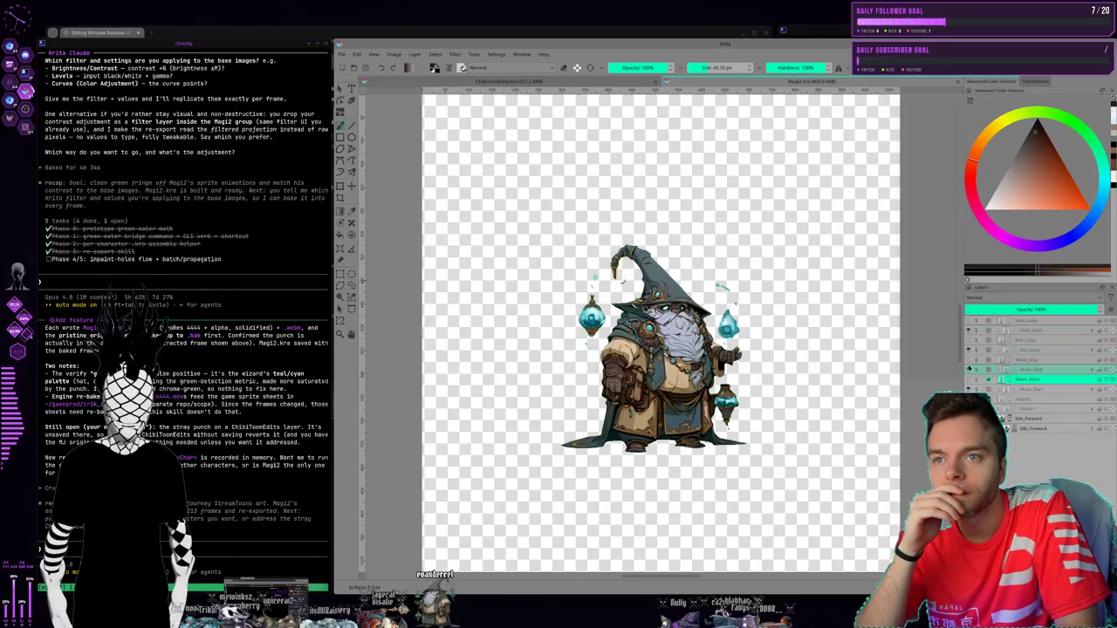
{"action": "left_click", "coordinate": [968, 329]}
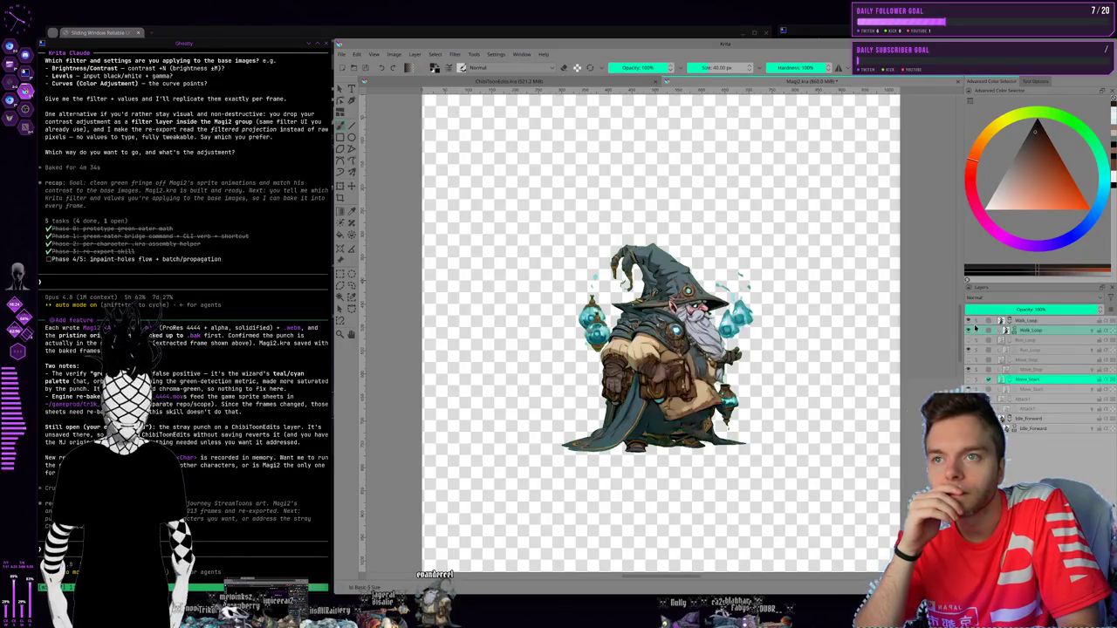
{"action": "left_click", "coordinate": [968, 418]}
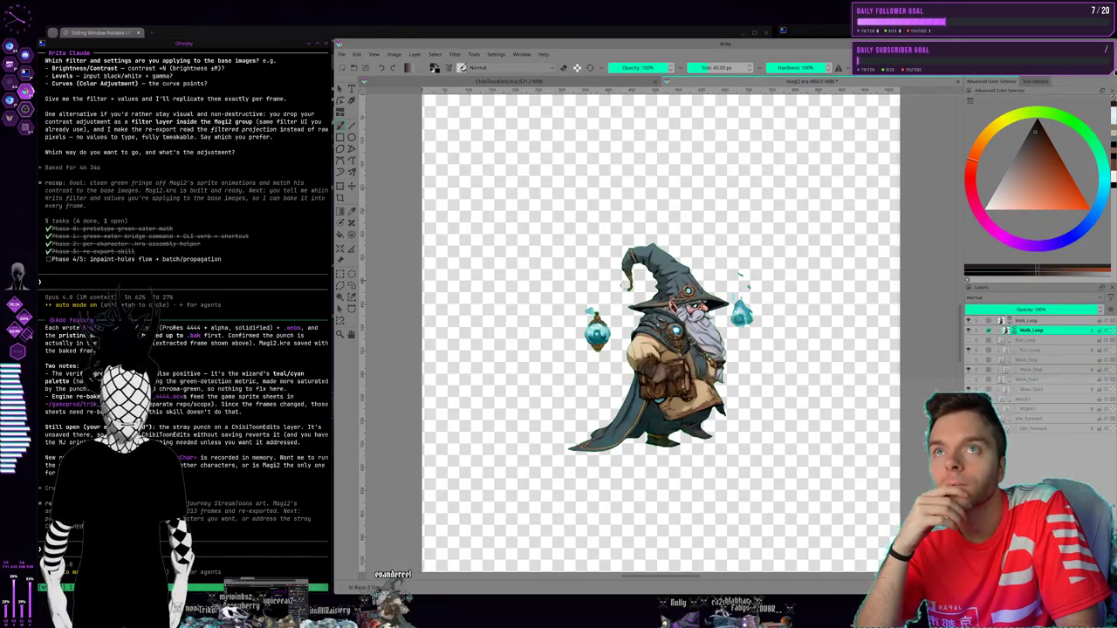
{"action": "left_click", "coordinate": [1107, 67]}
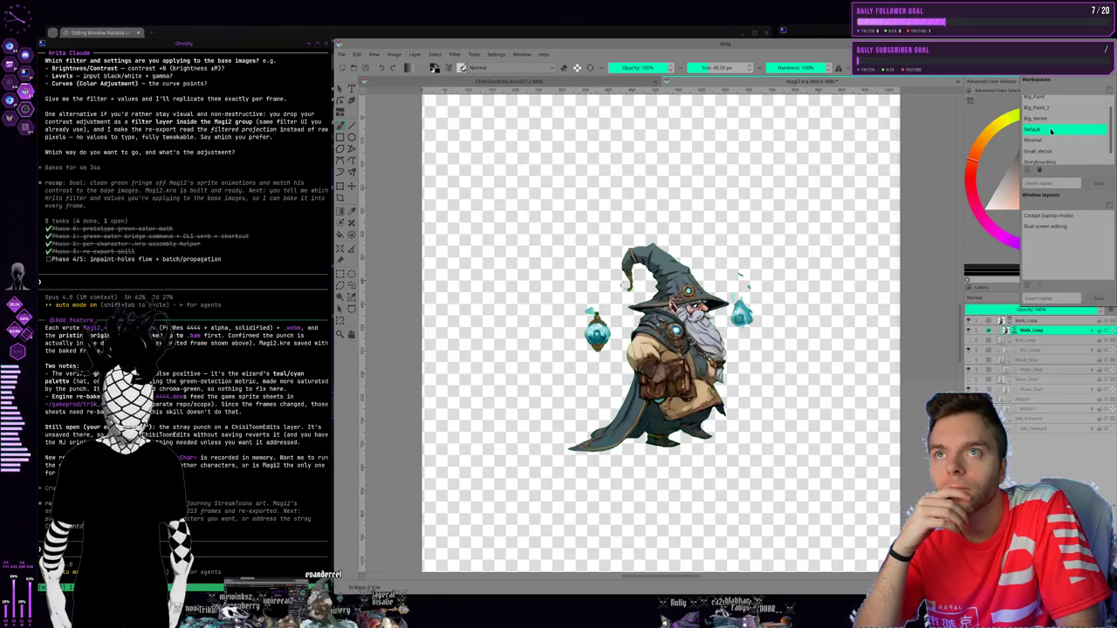
- Switch to the Animation workspace and play the wizard's walk cycle from frame 0
{"action": "left_click", "coordinate": [1051, 100]}
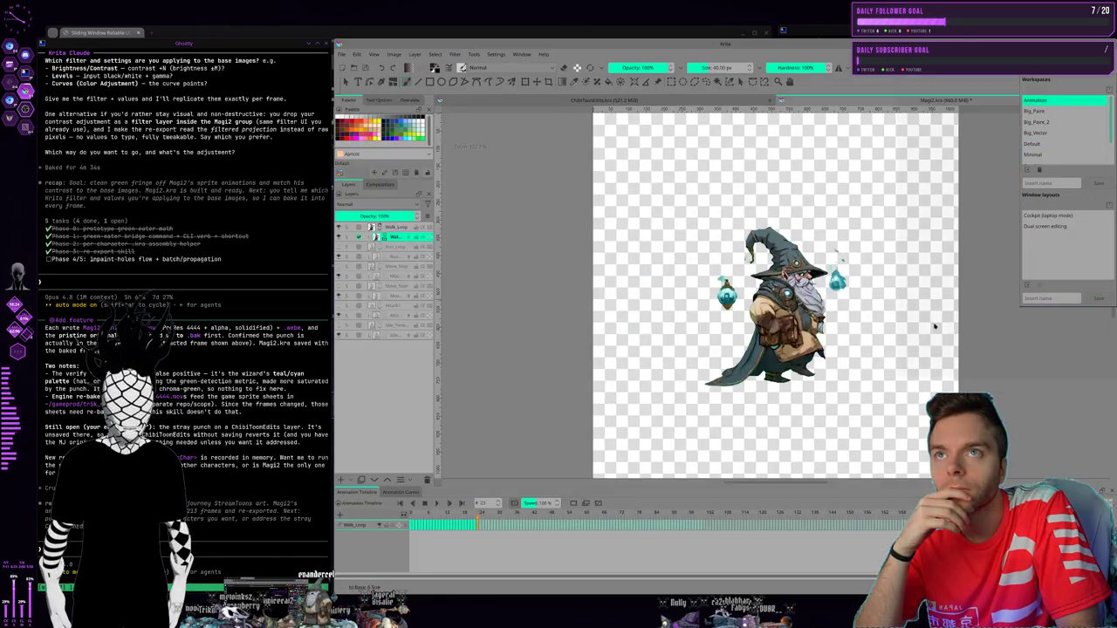
{"action": "left_click", "coordinate": [992, 390]}
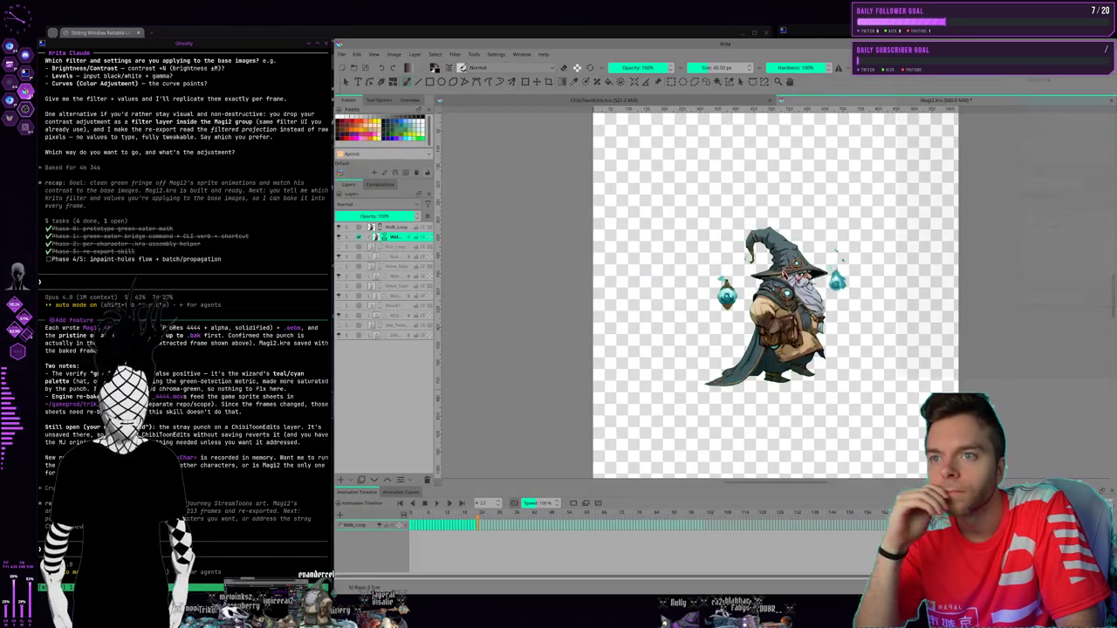
{"action": "left_click", "coordinate": [467, 515]}
{"action": "left_click_drag", "start_coordinate": [428, 521], "coordinate": [409, 524]}
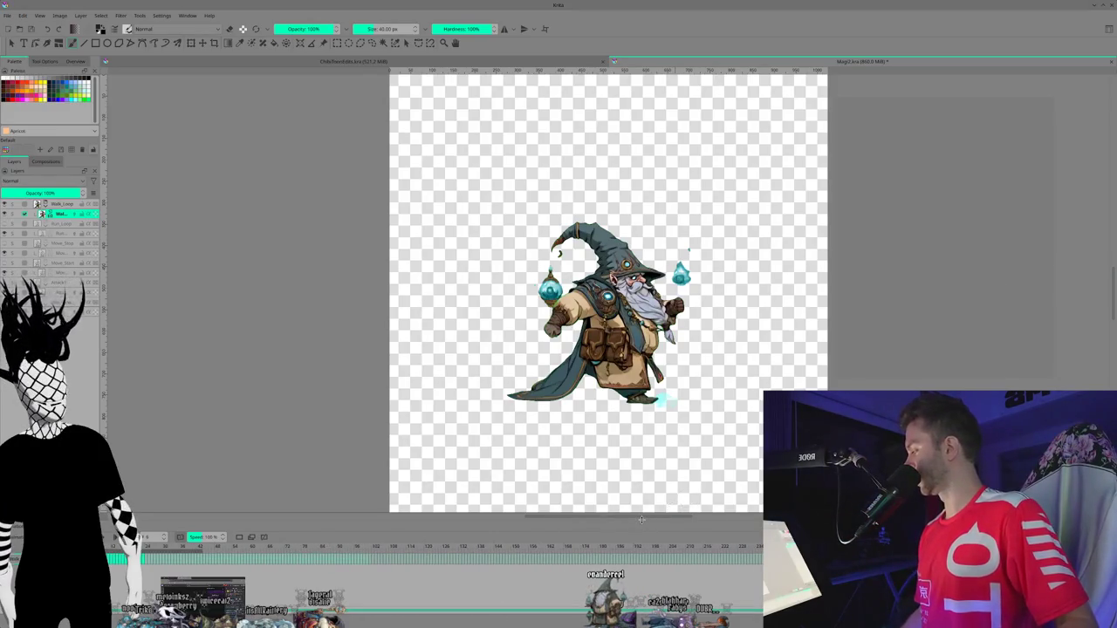
{"action": "left_click_drag", "start_coordinate": [643, 519], "coordinate": [732, 508]}
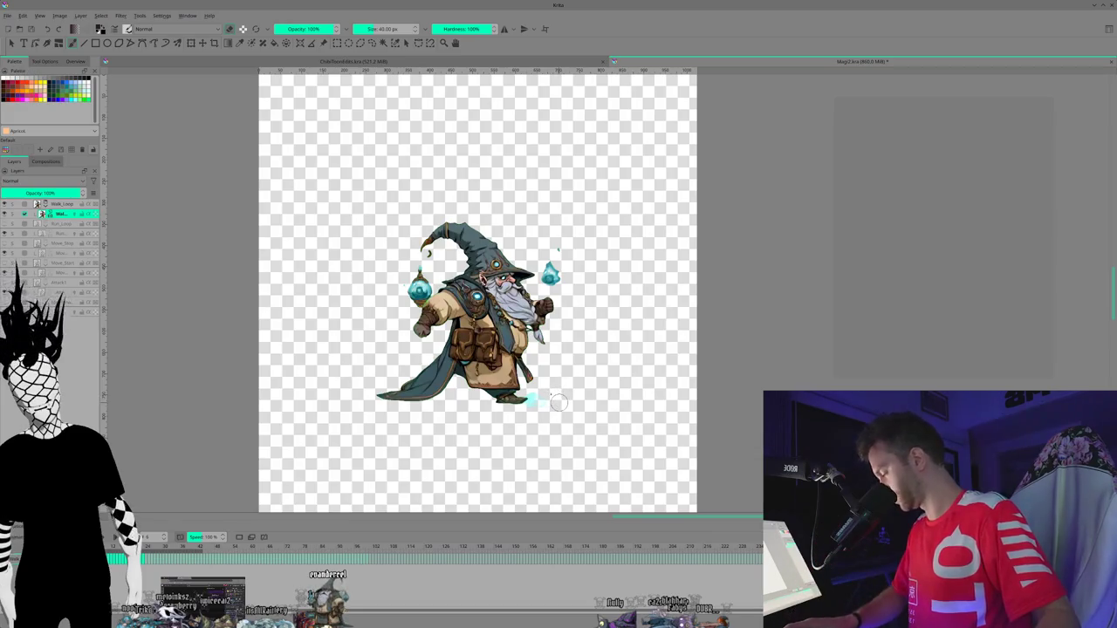
- Zoom in on the wizard's feet and set the eraser size to about 45 px
{"action": "scroll", "coordinate": [555, 398], "scroll_direction": "up", "scroll_amount": 1}
{"action": "scroll", "coordinate": [549, 400], "scroll_direction": "up", "scroll_amount": 2}
{"action": "scroll", "coordinate": [548, 401], "scroll_direction": "up", "scroll_amount": 1}
{"action": "scroll", "coordinate": [558, 397], "scroll_direction": "up", "scroll_amount": 1}
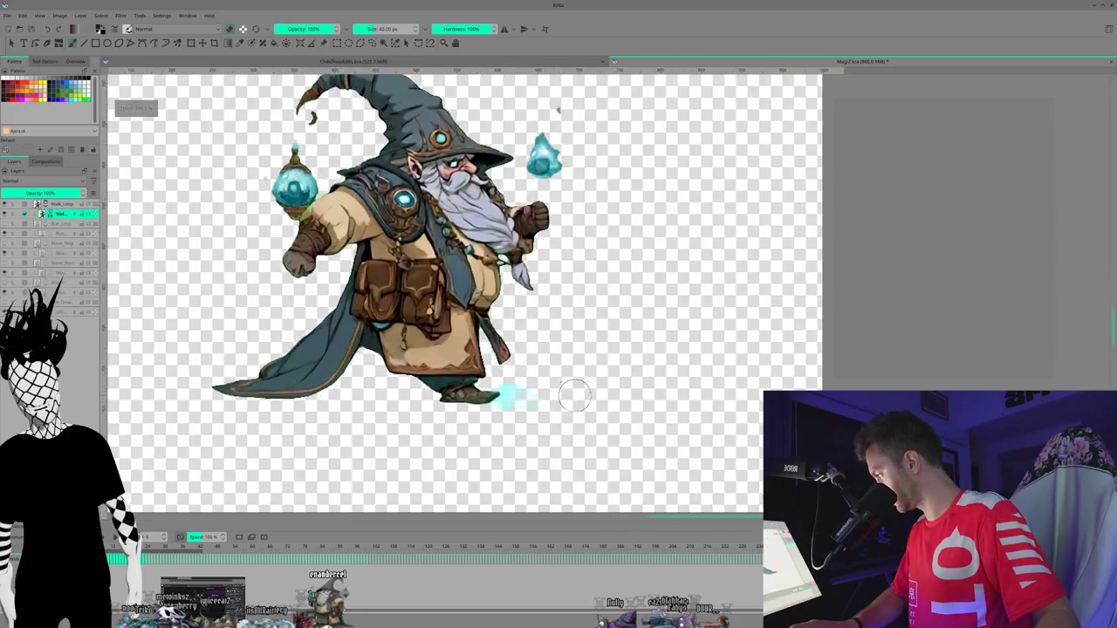
{"action": "scroll", "coordinate": [572, 395], "scroll_direction": "up", "scroll_amount": 1}
{"action": "scroll", "coordinate": [611, 395], "scroll_direction": "up", "scroll_amount": 2}
{"action": "left_click_drag", "start_coordinate": [651, 395], "coordinate": [598, 396]}
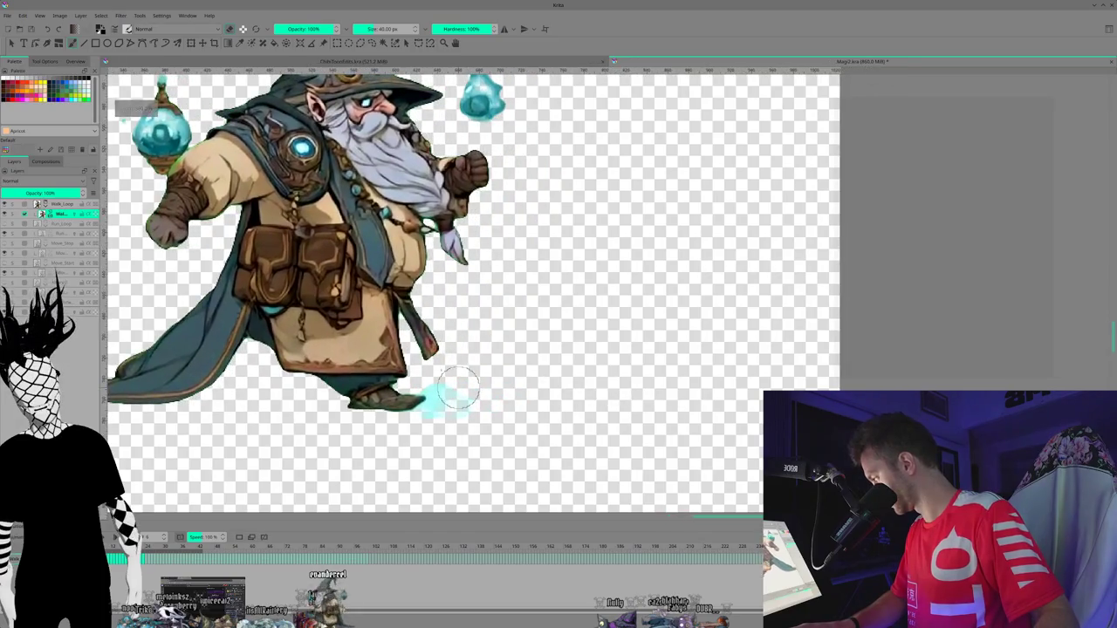
{"action": "left_click", "coordinate": [370, 29]}
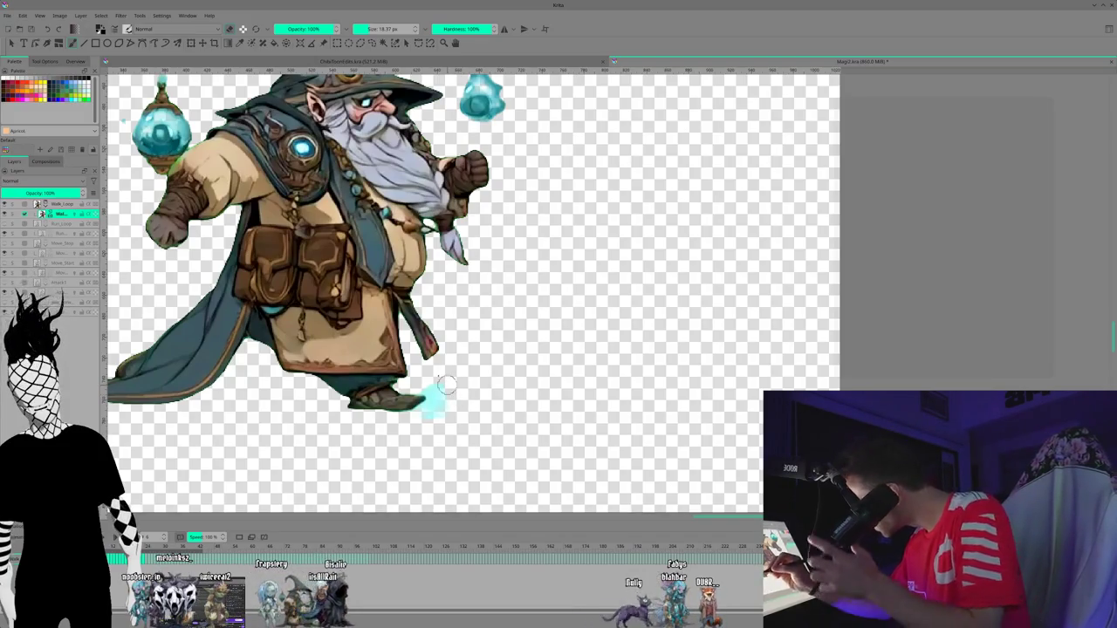
{"action": "left_click_drag", "start_coordinate": [364, 29], "coordinate": [372, 28]}
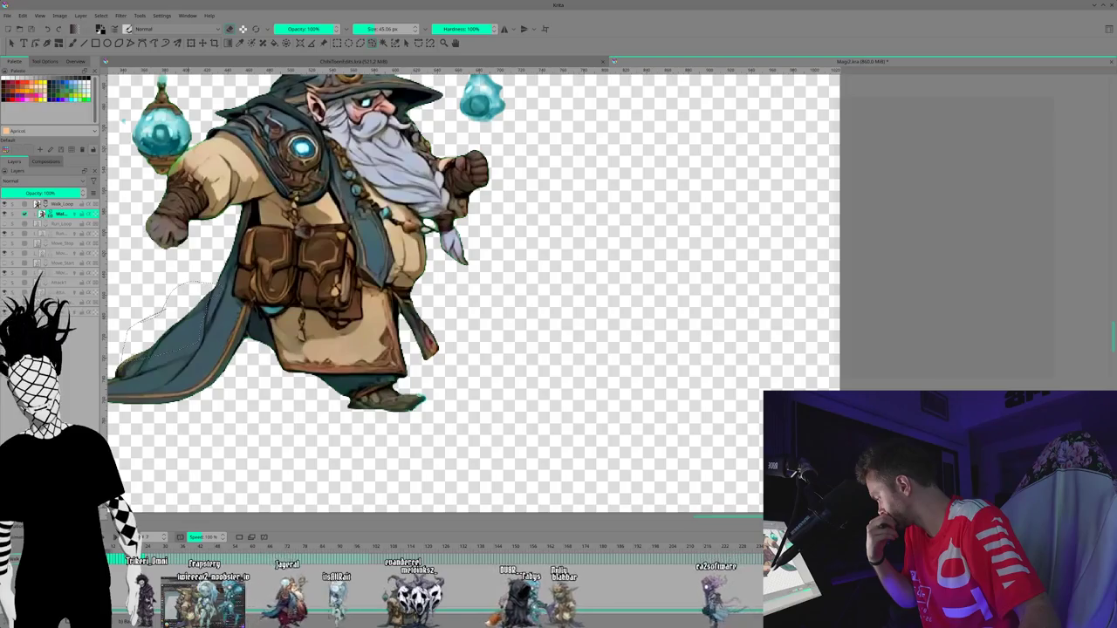
- Erase the cyan smears below the wizard's feet in the next two walk frames
{"action": "key", "text": "Right"}
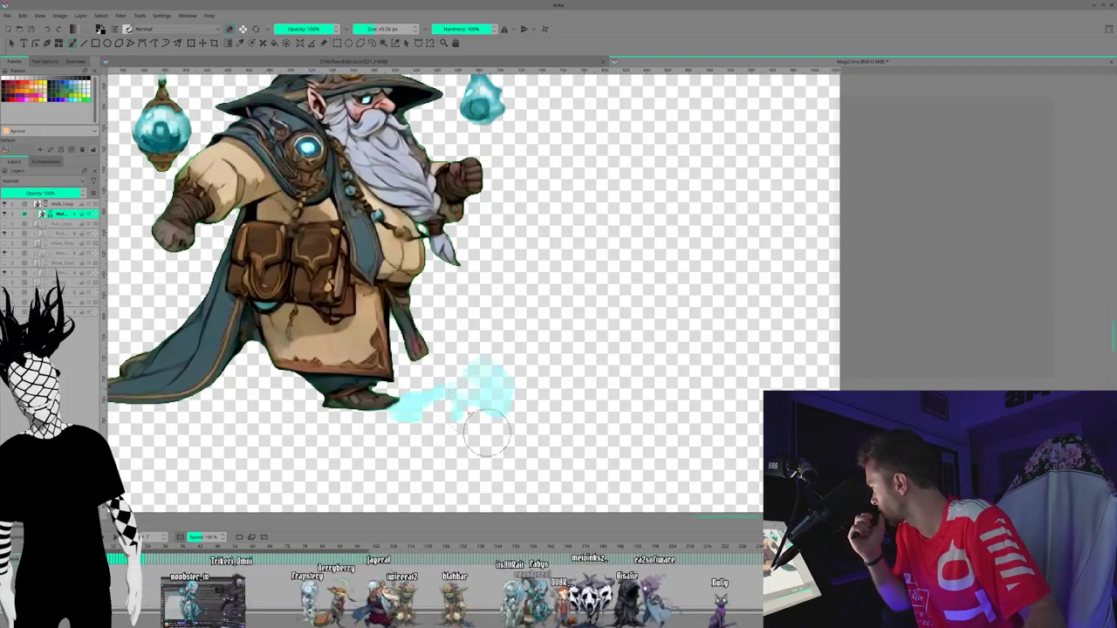
{"action": "left_click_drag", "start_coordinate": [436, 397], "coordinate": [507, 410]}
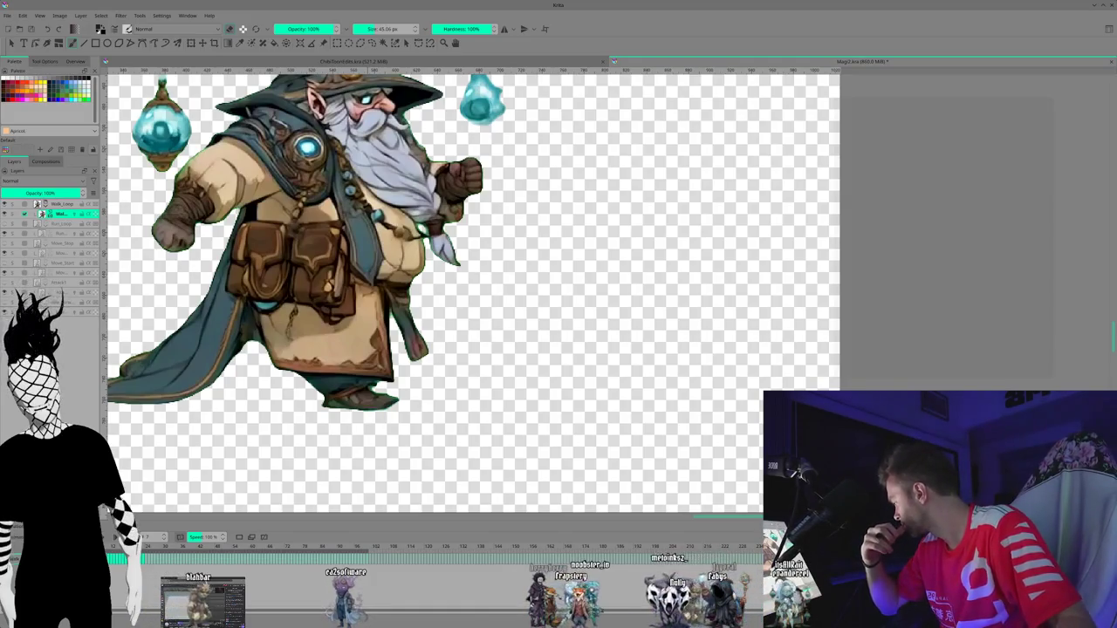
{"action": "key", "text": "period"}
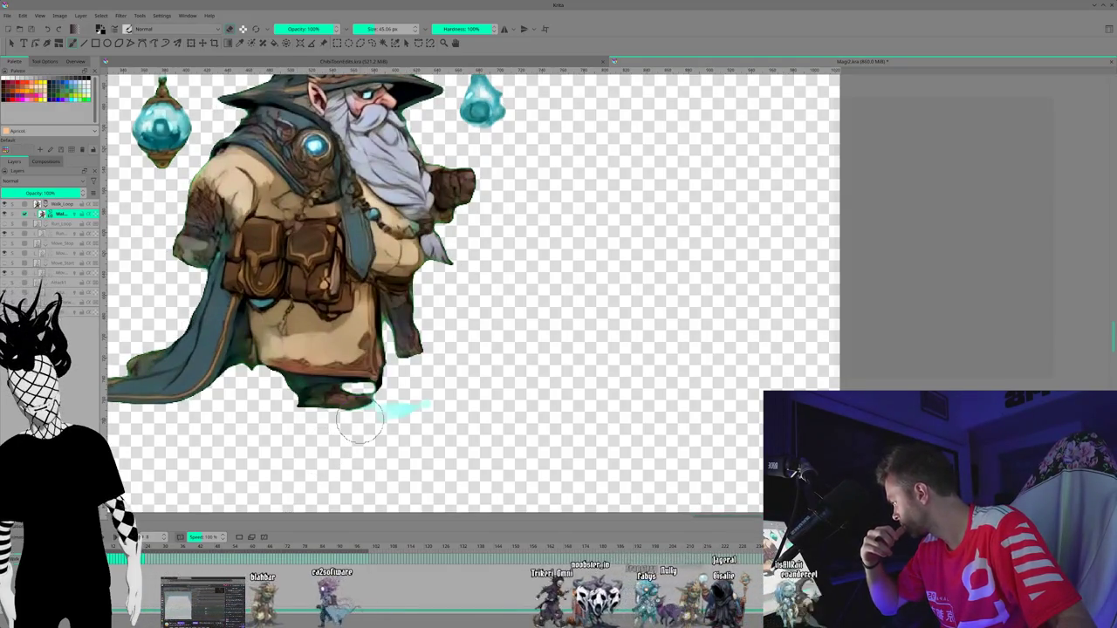
{"action": "left_click_drag", "start_coordinate": [410, 408], "coordinate": [431, 403]}
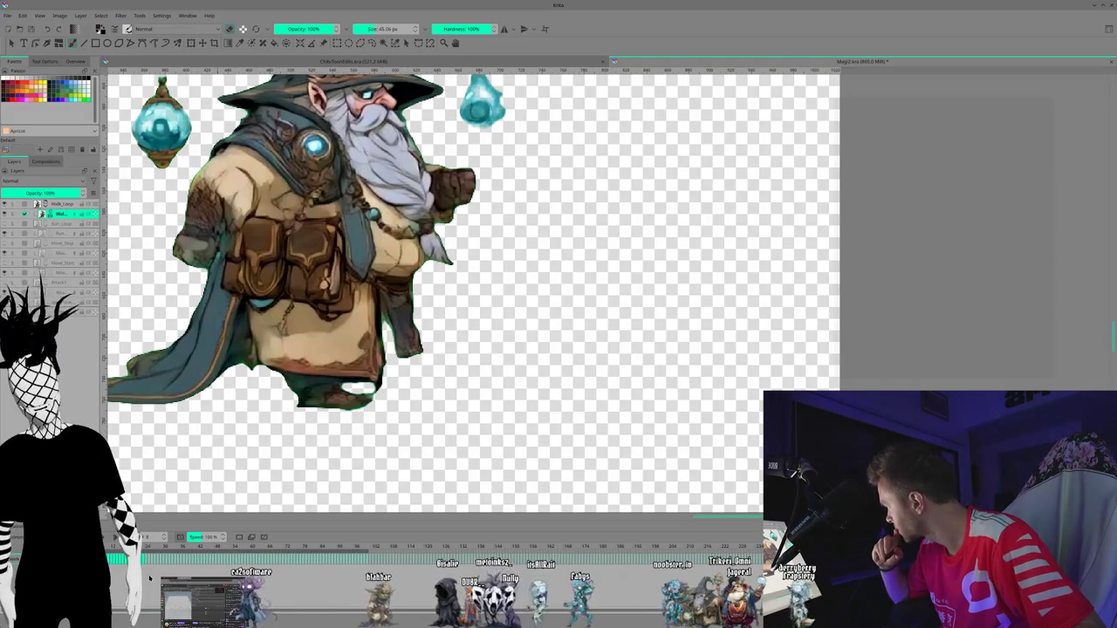
- Step forward five frames through the walk cycle, checking each pose for leftover fringes
{"action": "key", "text": "period"}
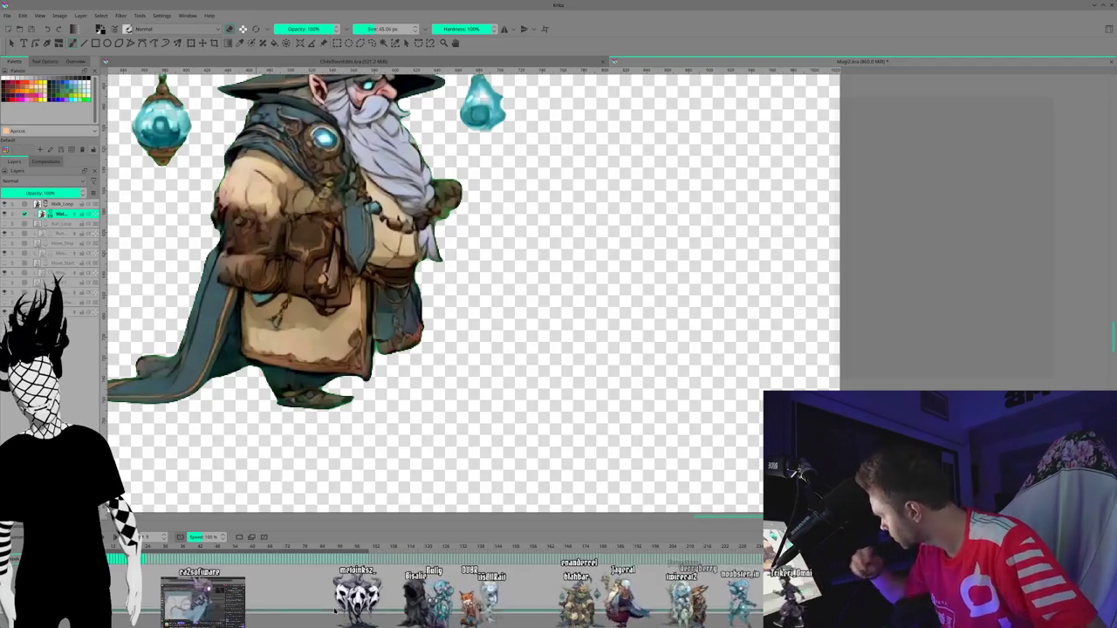
{"action": "key", "text": "period"}
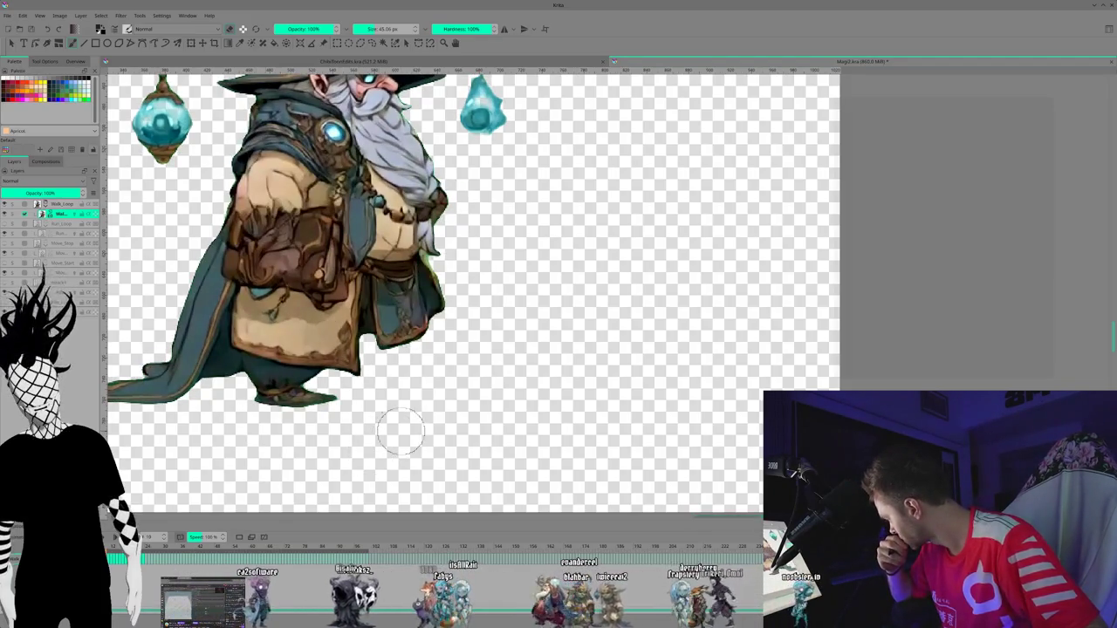
{"action": "key", "text": "period"}
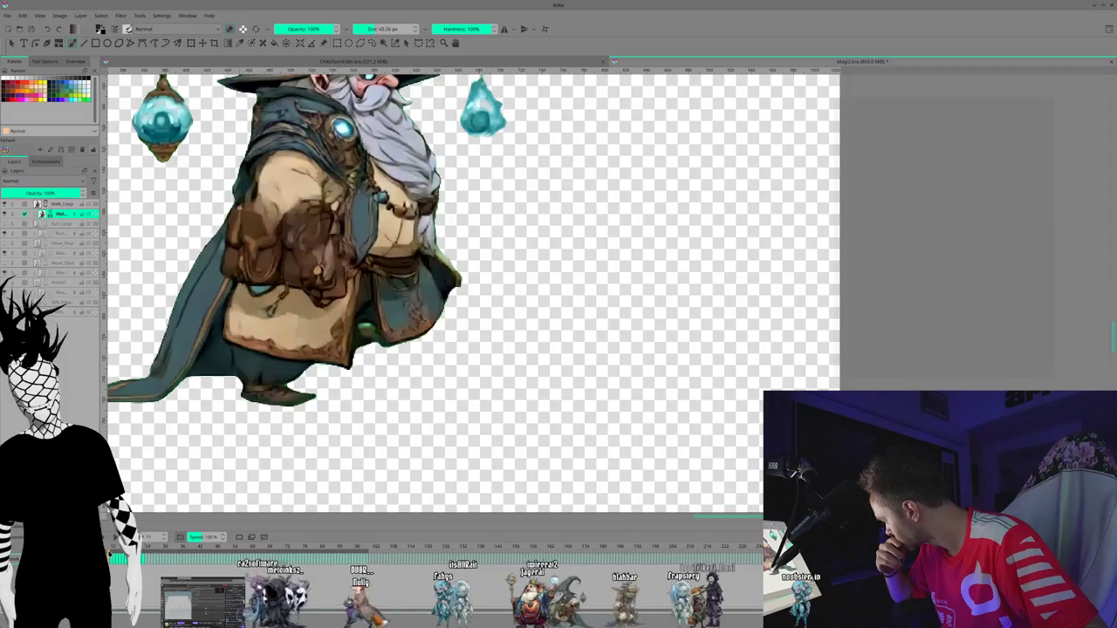
{"action": "key", "text": "period"}
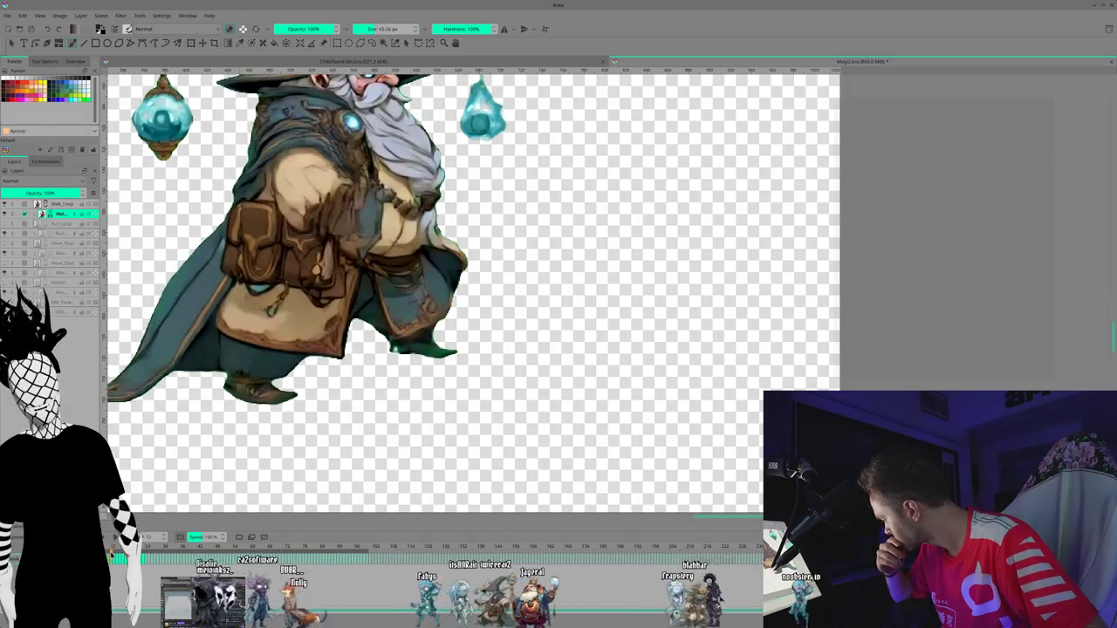
{"action": "key", "text": "period"}
{"action": "key", "text": "period"}
{"action": "key", "text": "period"}
{"action": "key", "text": "period"}
{"action": "key", "text": "period"}
{"action": "key", "text": "period"}
{"action": "key", "text": "period"}
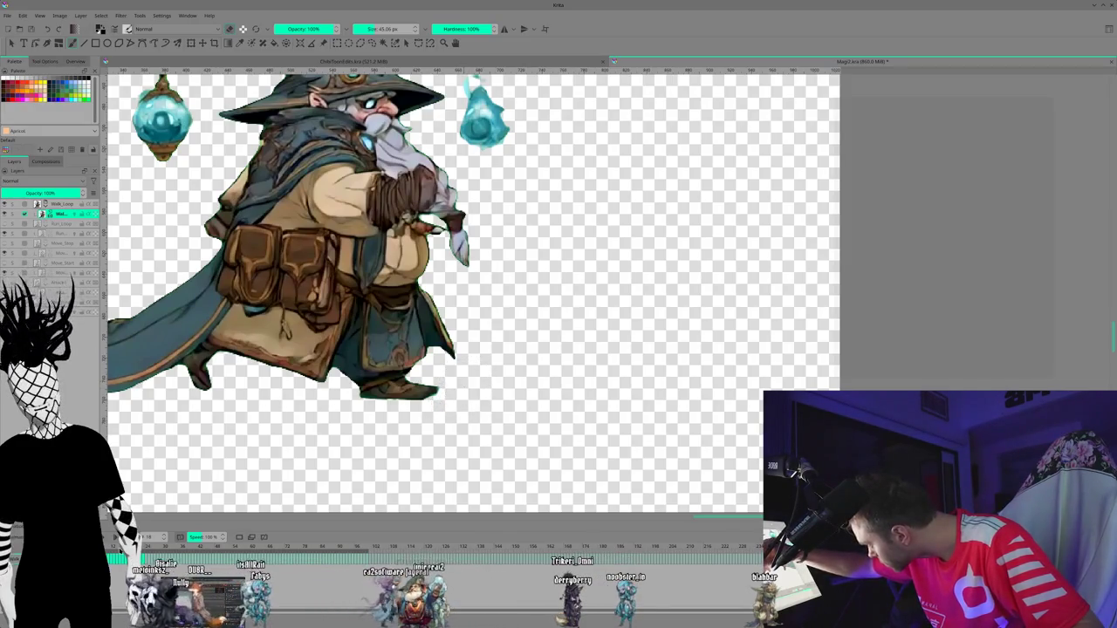
- On the next walk frame, erase the cyan smear beside the wizard's boot, then zoom out
{"action": "key", "text": "period"}
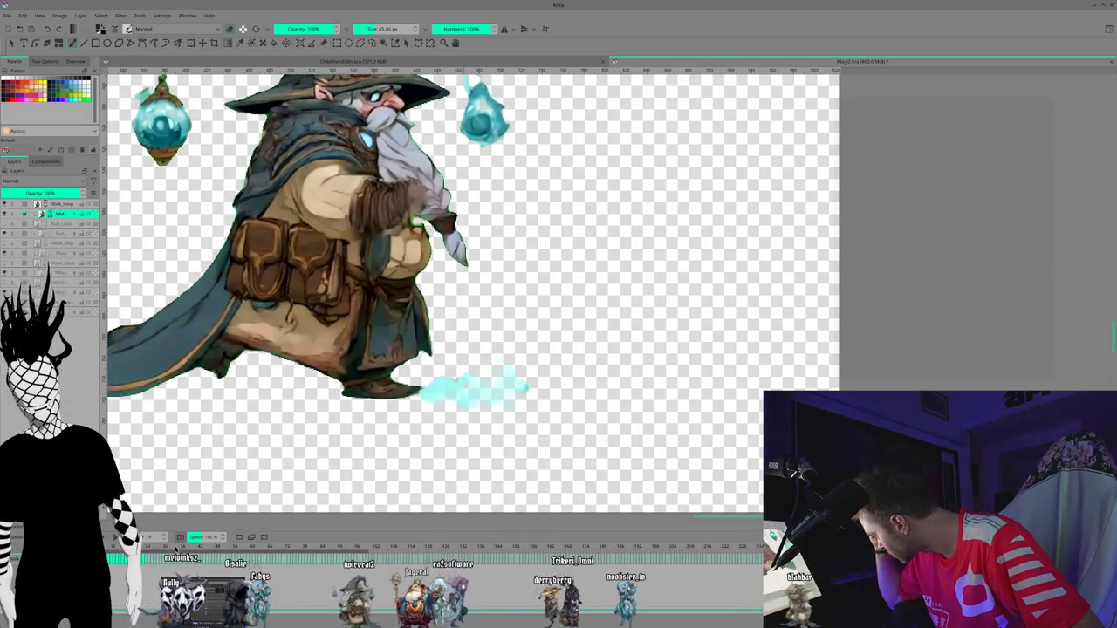
{"action": "left_click_drag", "start_coordinate": [493, 387], "coordinate": [508, 408]}
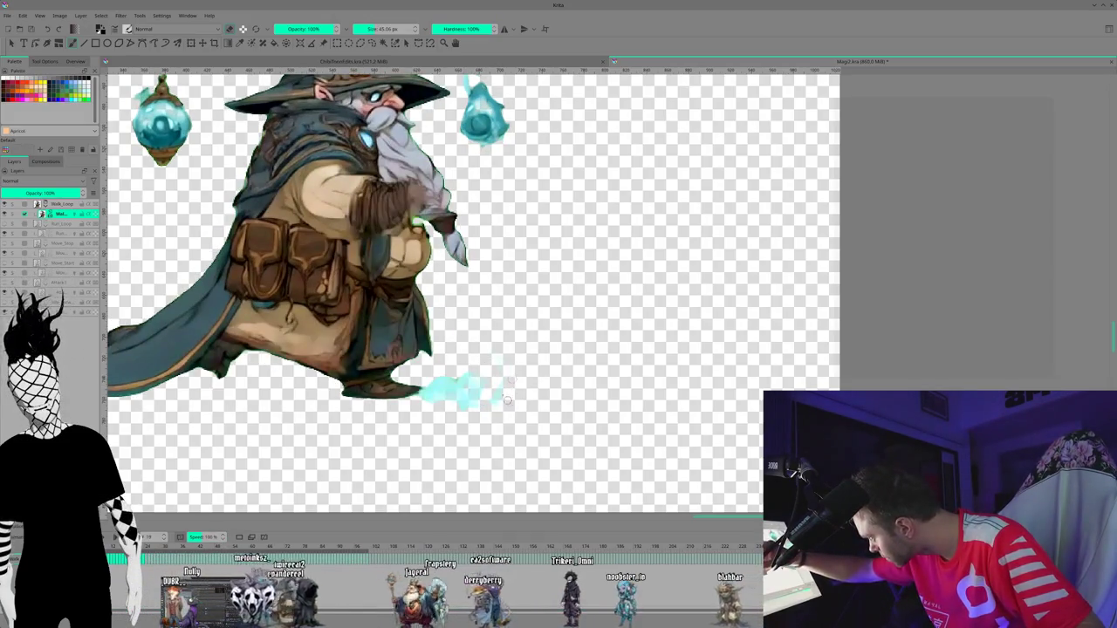
{"action": "left_click_drag", "start_coordinate": [481, 383], "coordinate": [475, 400]}
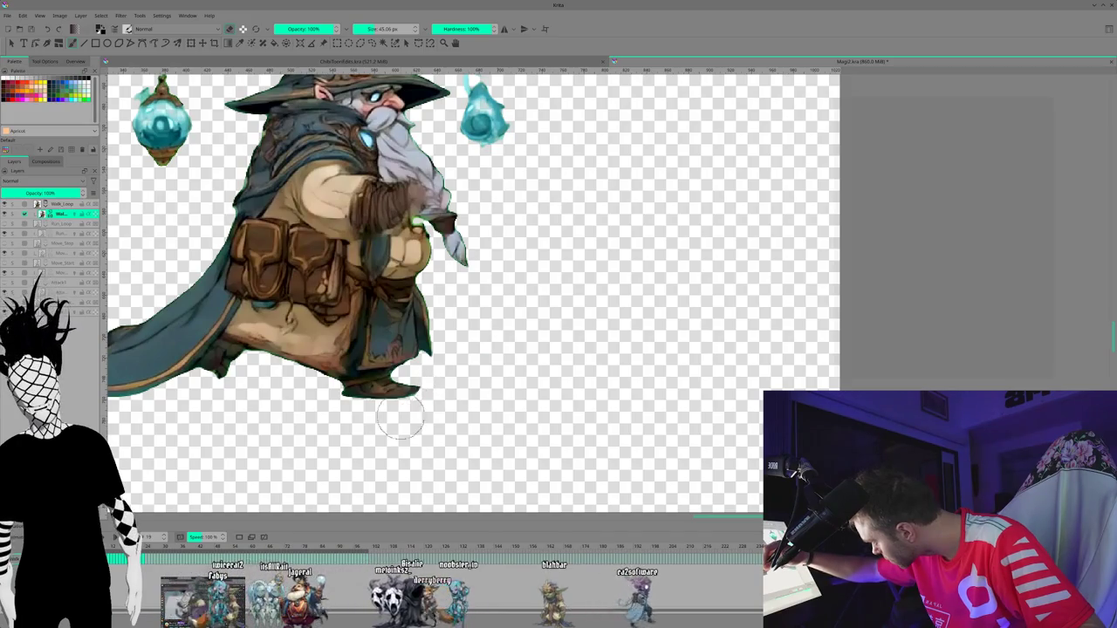
{"action": "key", "text": "Right"}
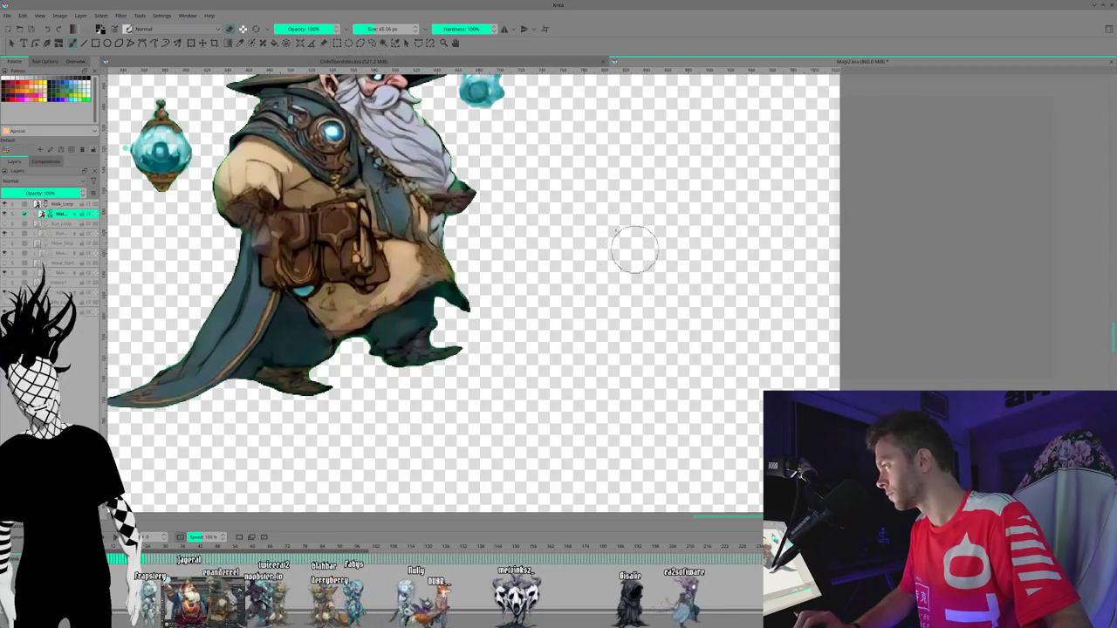
{"action": "scroll", "coordinate": [547, 303], "scroll_direction": "down", "scroll_amount": 2}
{"action": "scroll", "coordinate": [547, 304], "scroll_direction": "down", "scroll_amount": 2}
{"action": "scroll", "coordinate": [548, 301], "scroll_direction": "down", "scroll_amount": 2}
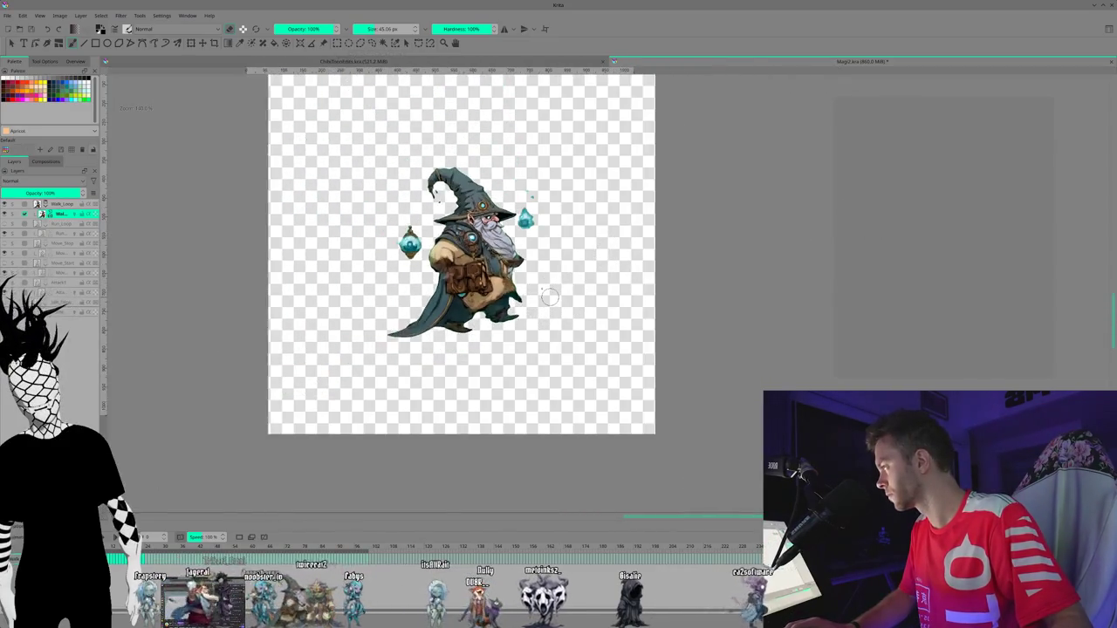
- Save the cleaned walk animation via File > Save
{"action": "scroll", "coordinate": [549, 298], "scroll_direction": "up", "scroll_amount": 1}
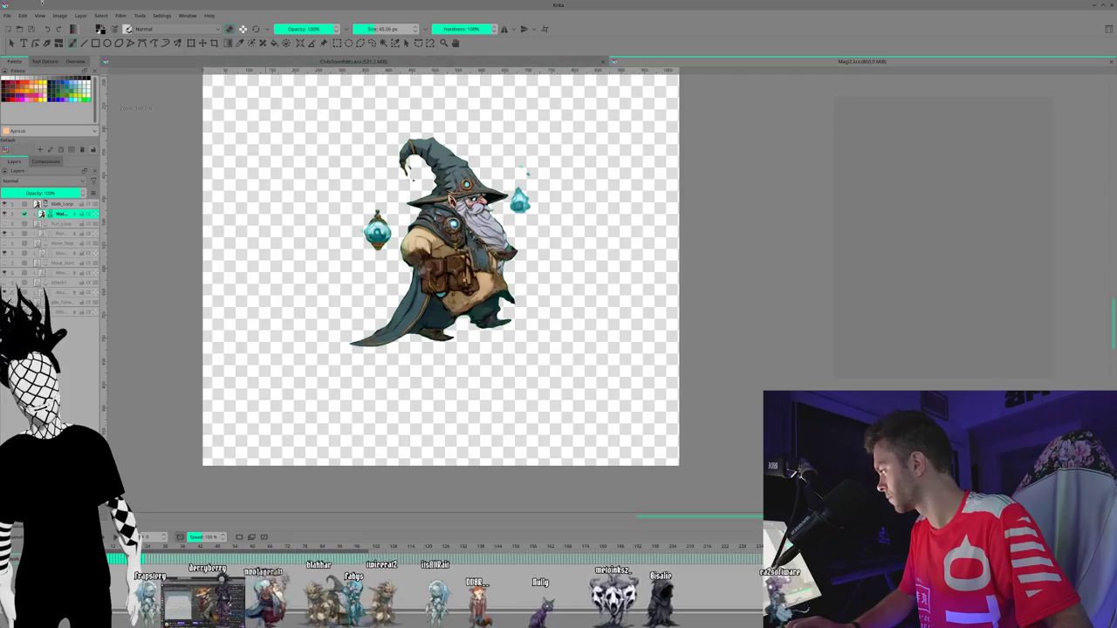
{"action": "left_click", "coordinate": [7, 14]}
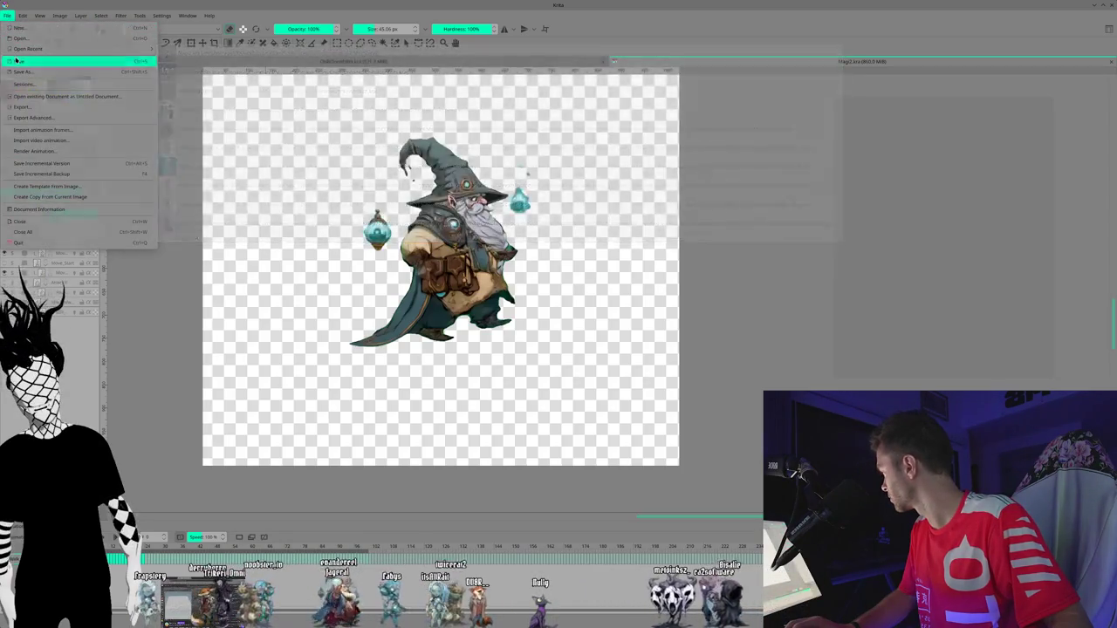
{"action": "left_click", "coordinate": [115, 88]}
- Show Run_Loop, hide Walk_Loop, and select the run layer inside Run_Loop
{"action": "scroll", "coordinate": [624, 257], "scroll_direction": "down", "scroll_amount": 1}
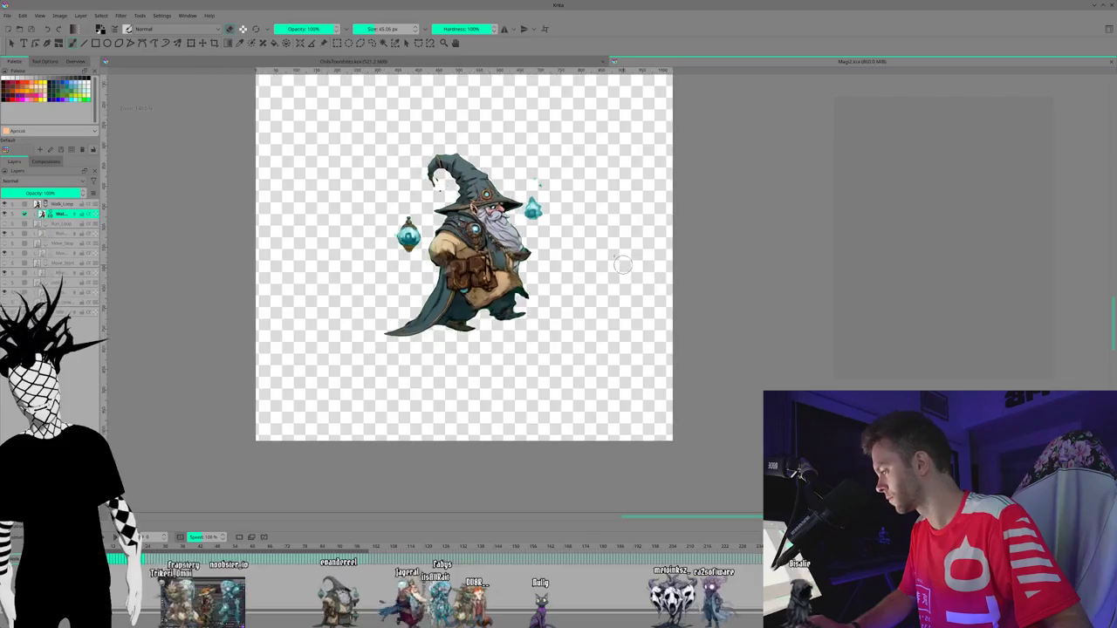
{"action": "scroll", "coordinate": [624, 258], "scroll_direction": "down", "scroll_amount": 1}
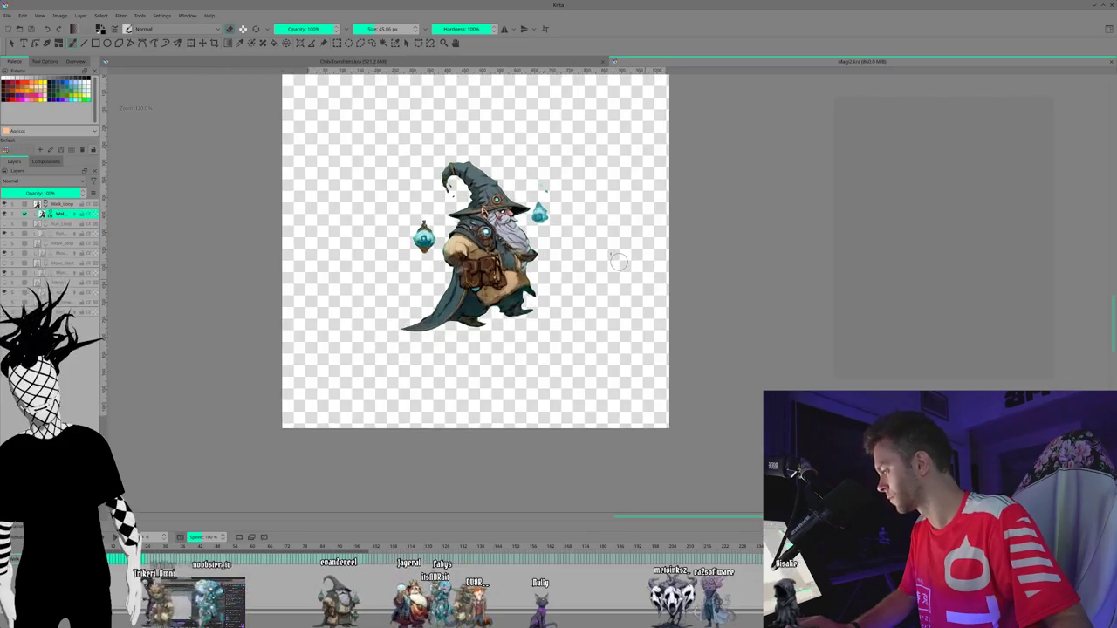
{"action": "left_click", "coordinate": [5, 223]}
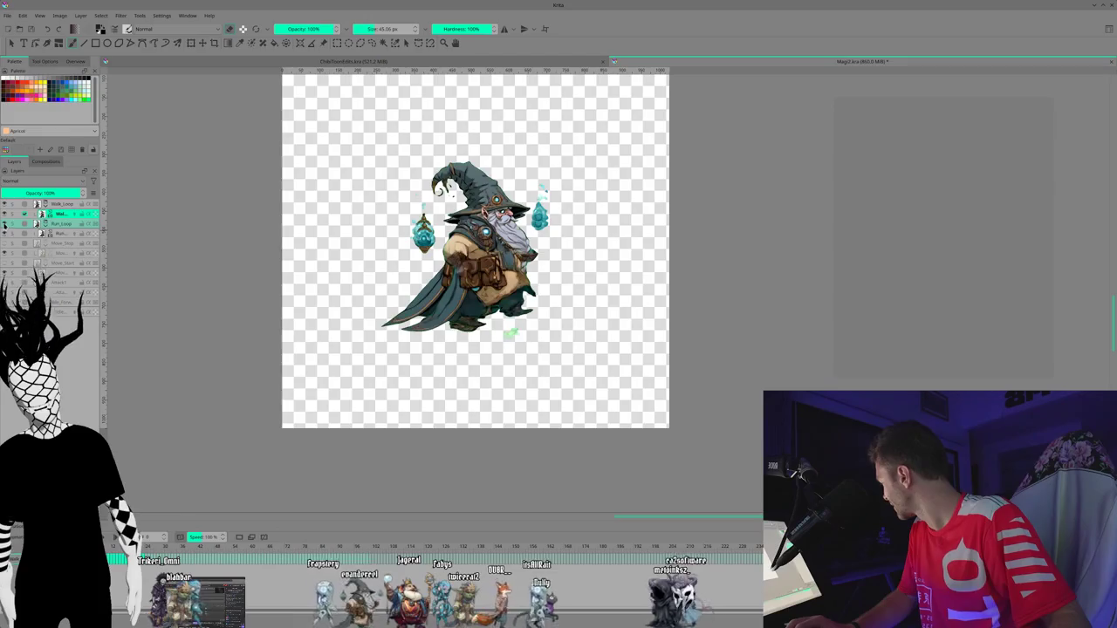
{"action": "left_click", "coordinate": [5, 210]}
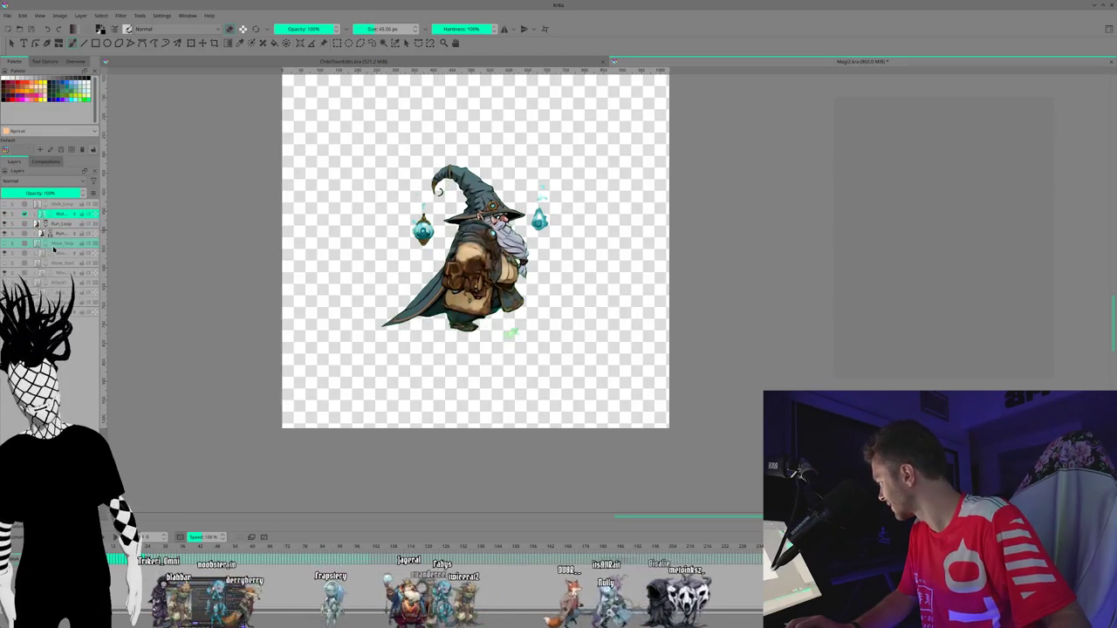
{"action": "left_click", "coordinate": [56, 236]}
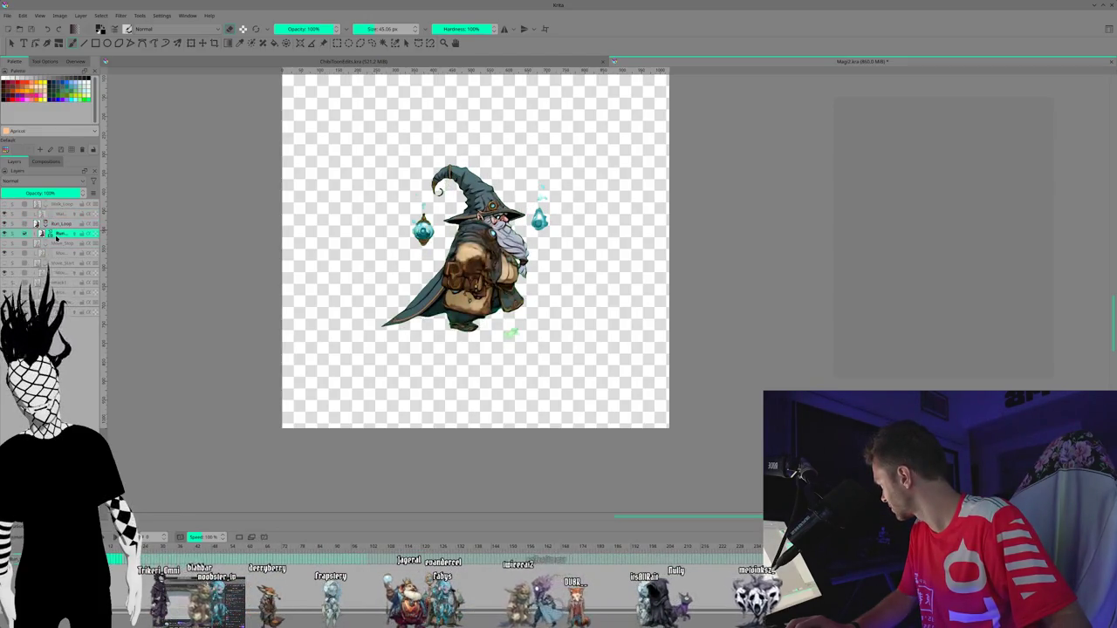
{"action": "left_click", "coordinate": [58, 234]}
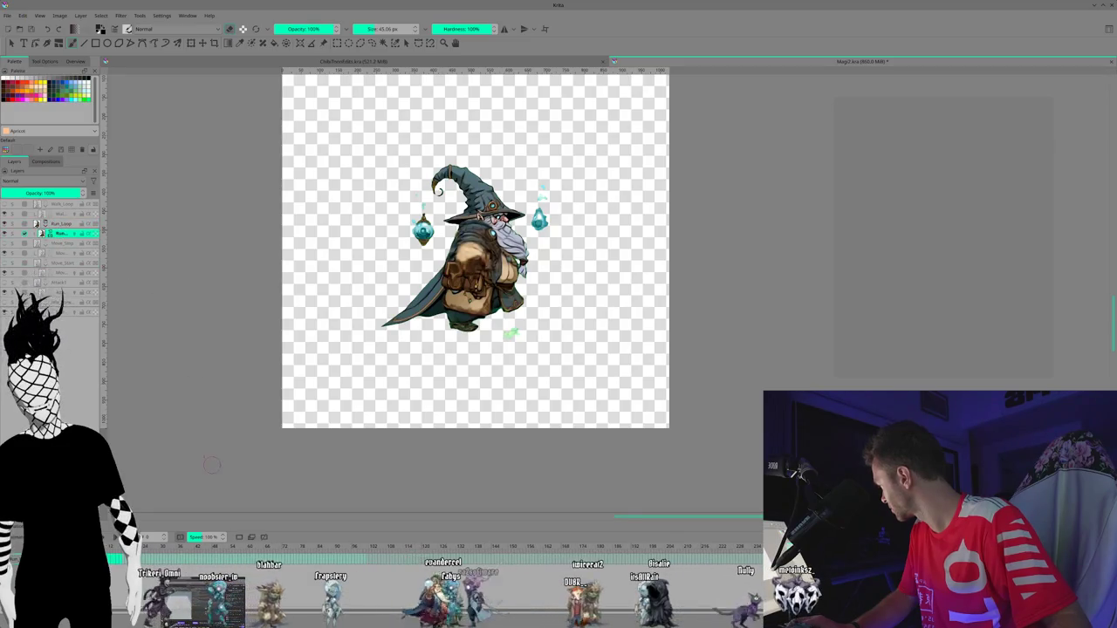
- Zoom in on the run frame and clear the green blotch beneath the wizard's feet
{"action": "scroll", "coordinate": [548, 336], "scroll_direction": "up", "scroll_amount": 2}
{"action": "scroll", "coordinate": [548, 336], "scroll_direction": "up", "scroll_amount": 2}
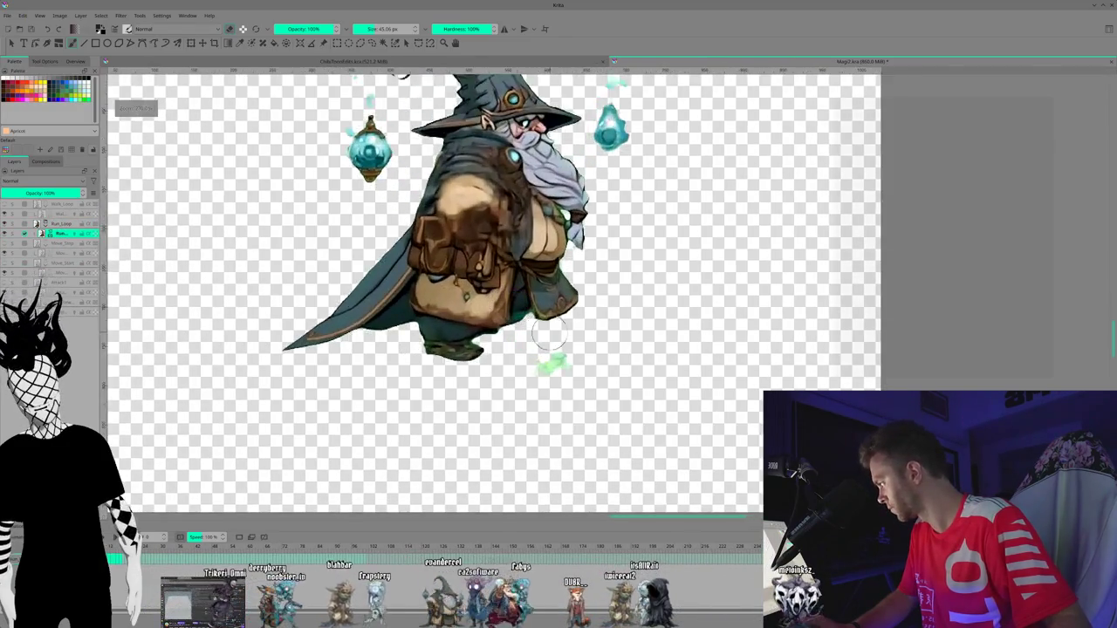
{"action": "scroll", "coordinate": [548, 336], "scroll_direction": "up", "scroll_amount": 2}
{"action": "scroll", "coordinate": [613, 336], "scroll_direction": "right", "scroll_amount": 2}
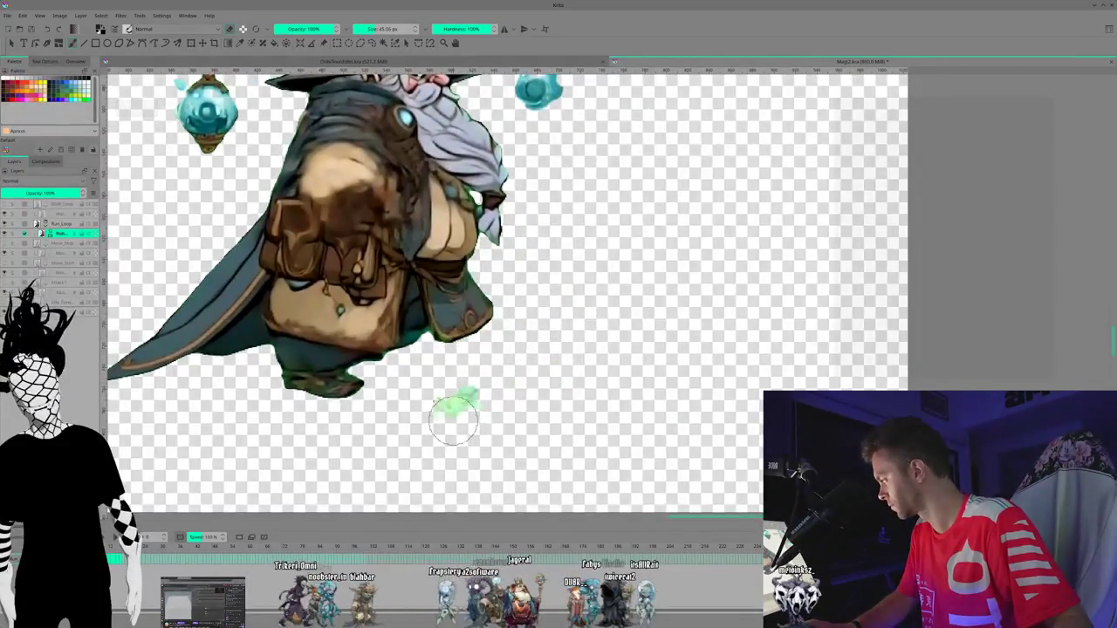
{"action": "key", "text": "ctrl+z"}
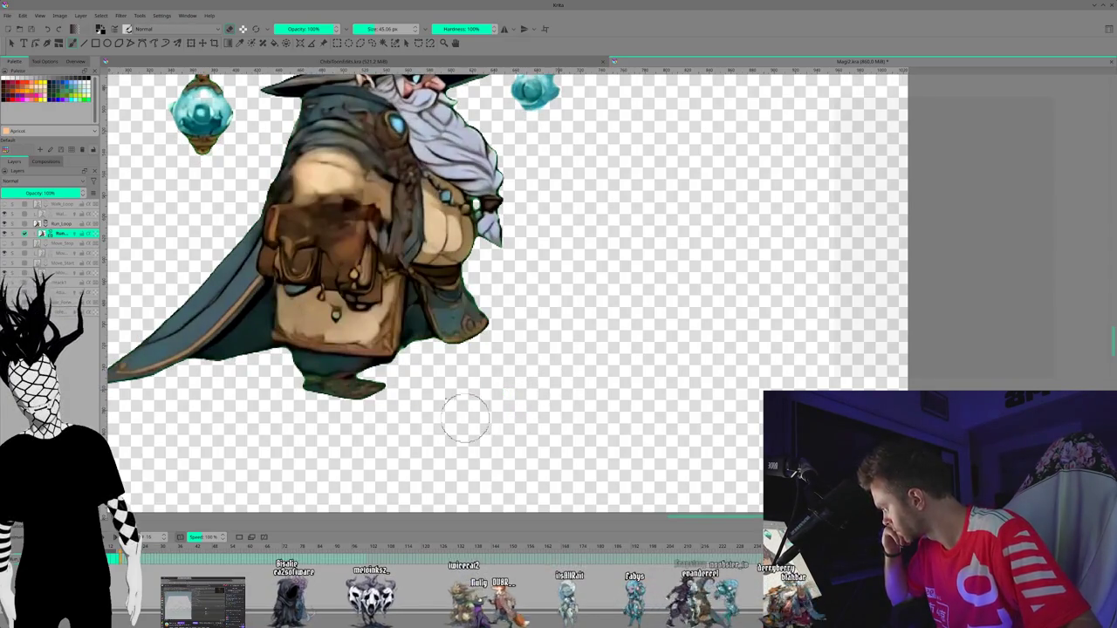
- Hide the run layer, select the Move_Step animation layer, and step through two frames
{"action": "left_click", "coordinate": [6, 247]}
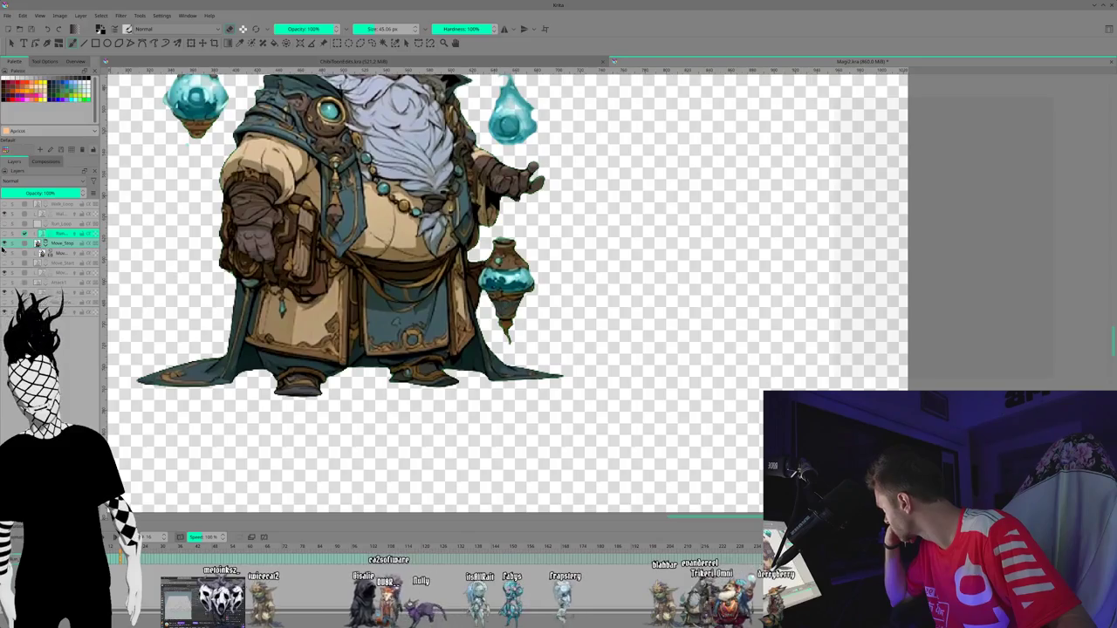
{"action": "left_click", "coordinate": [40, 243]}
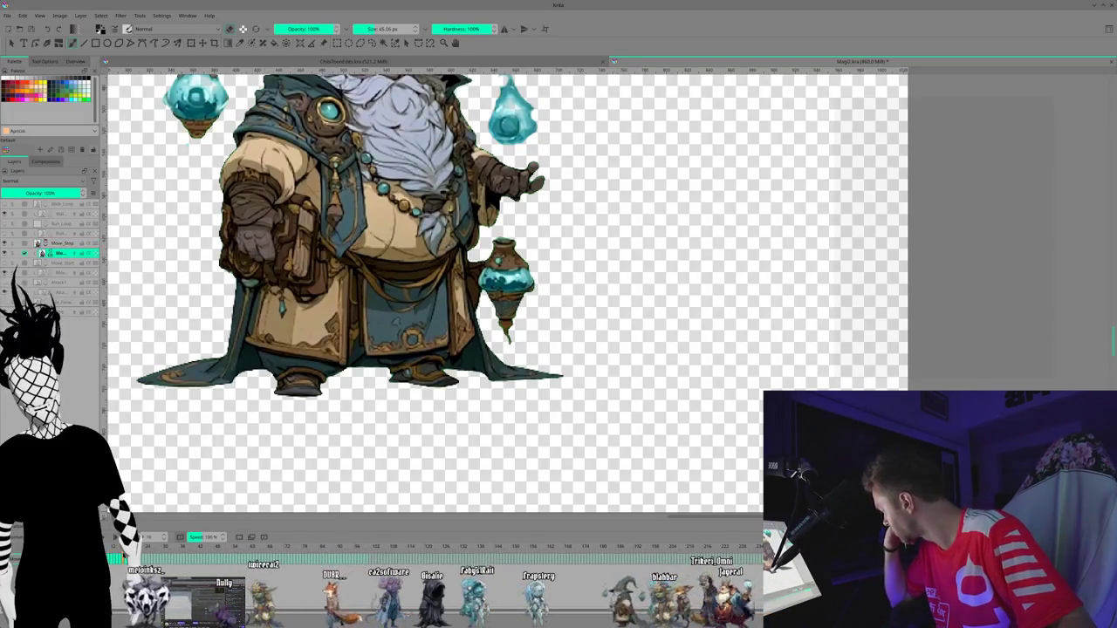
{"action": "key", "text": "Right"}
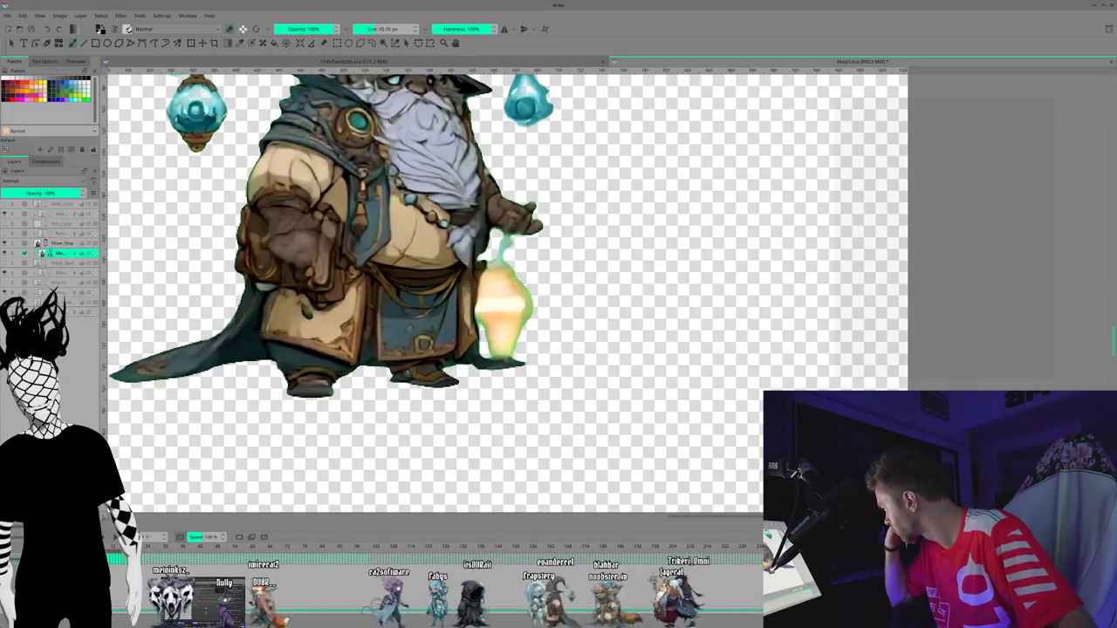
{"action": "key", "text": "Right"}
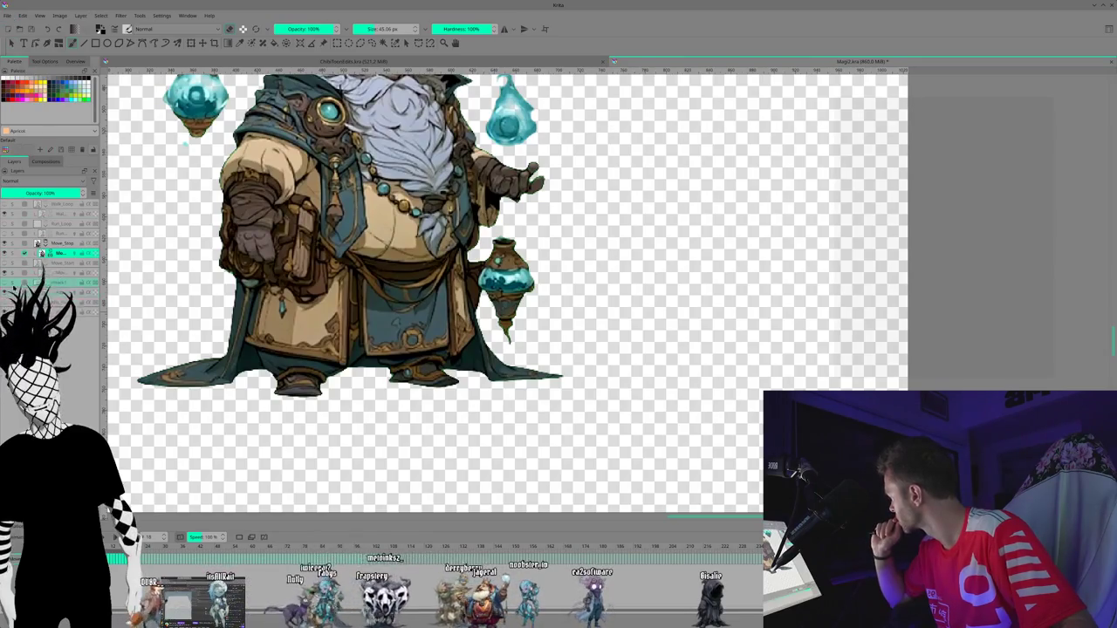
- Show the Attack1 animation, select the layer below it, and zoom out to fit the wizard
{"action": "left_click", "coordinate": [6, 293]}
{"action": "left_click", "coordinate": [64, 296]}
{"action": "left_click", "coordinate": [61, 284]}
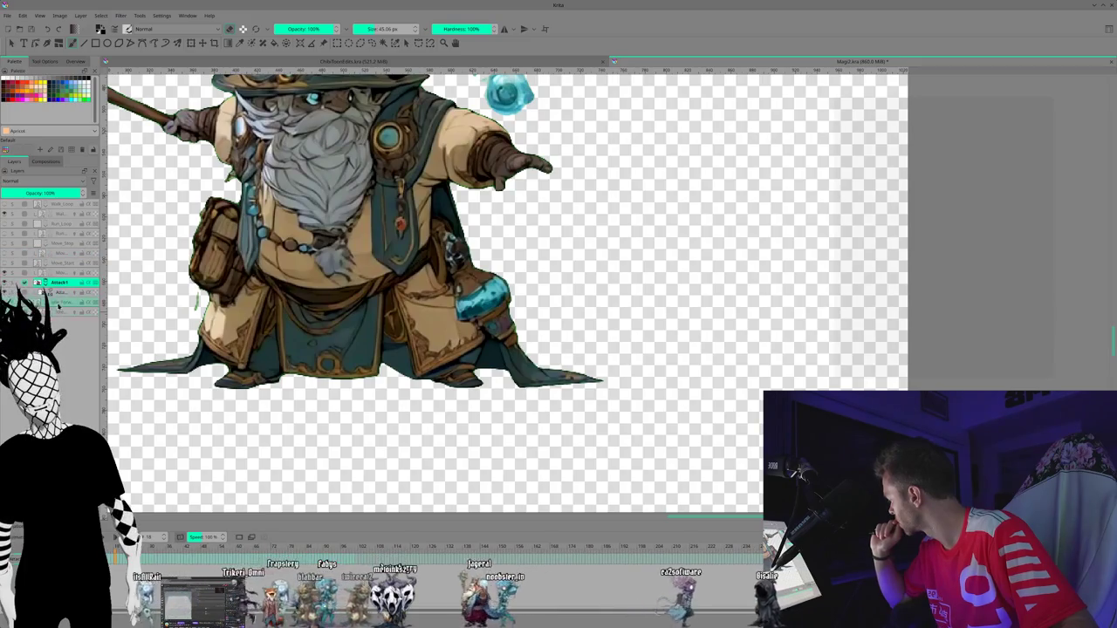
{"action": "left_click", "coordinate": [61, 292]}
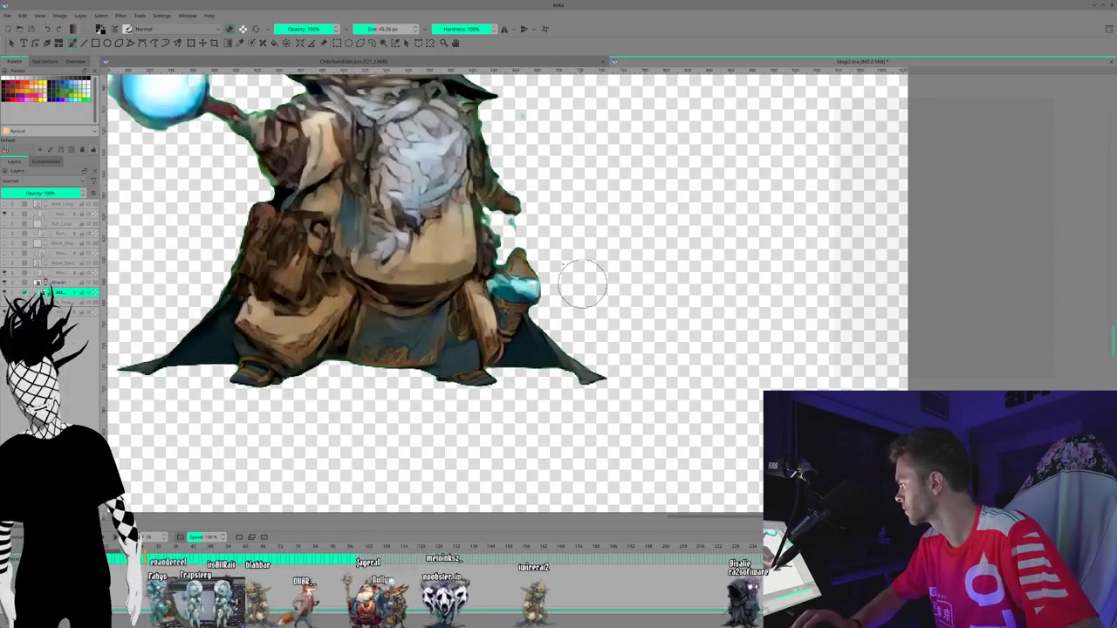
{"action": "scroll", "coordinate": [578, 280], "scroll_direction": "down", "scroll_amount": 3}
{"action": "scroll", "coordinate": [584, 281], "scroll_direction": "down", "scroll_amount": 1}
{"action": "scroll", "coordinate": [591, 282], "scroll_direction": "down", "scroll_amount": 1}
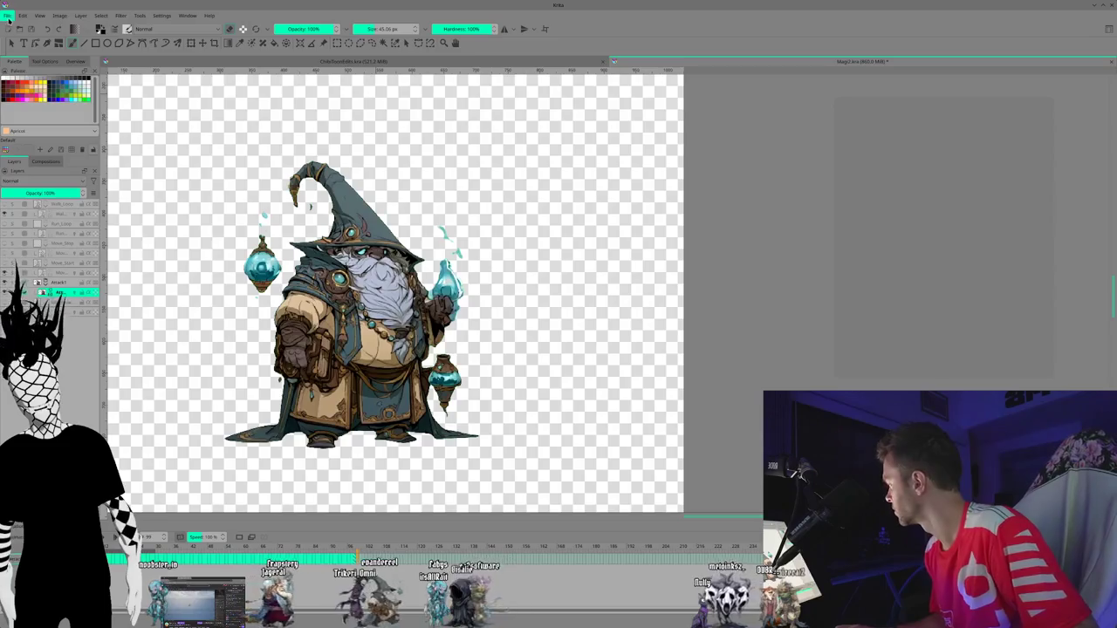
{"action": "left_click", "coordinate": [7, 15]}
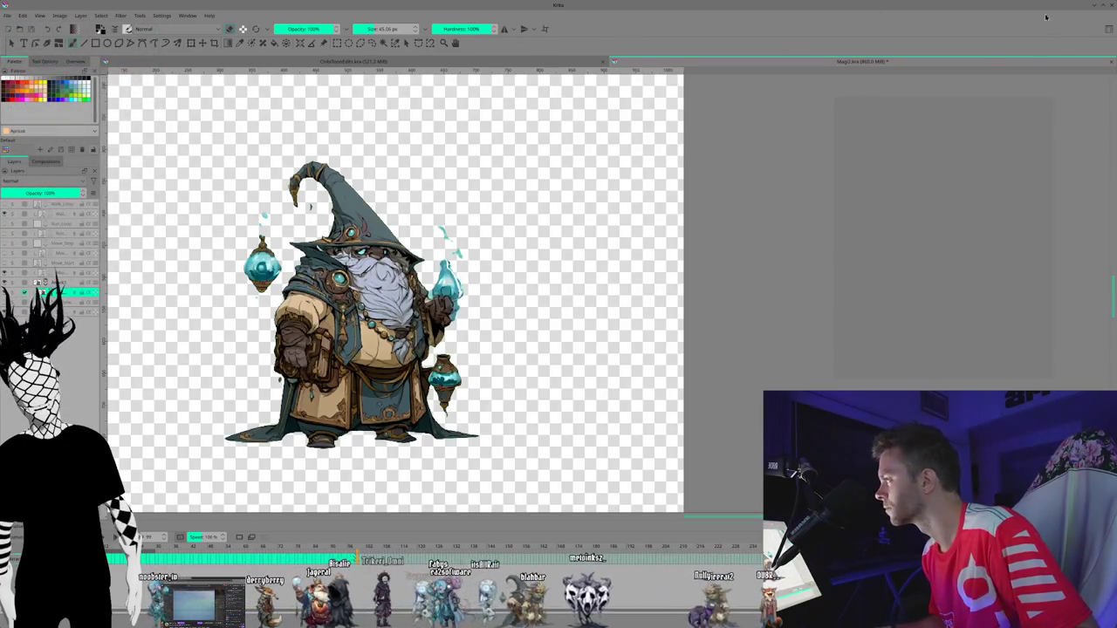
{"action": "double_click", "coordinate": [899, 10]}
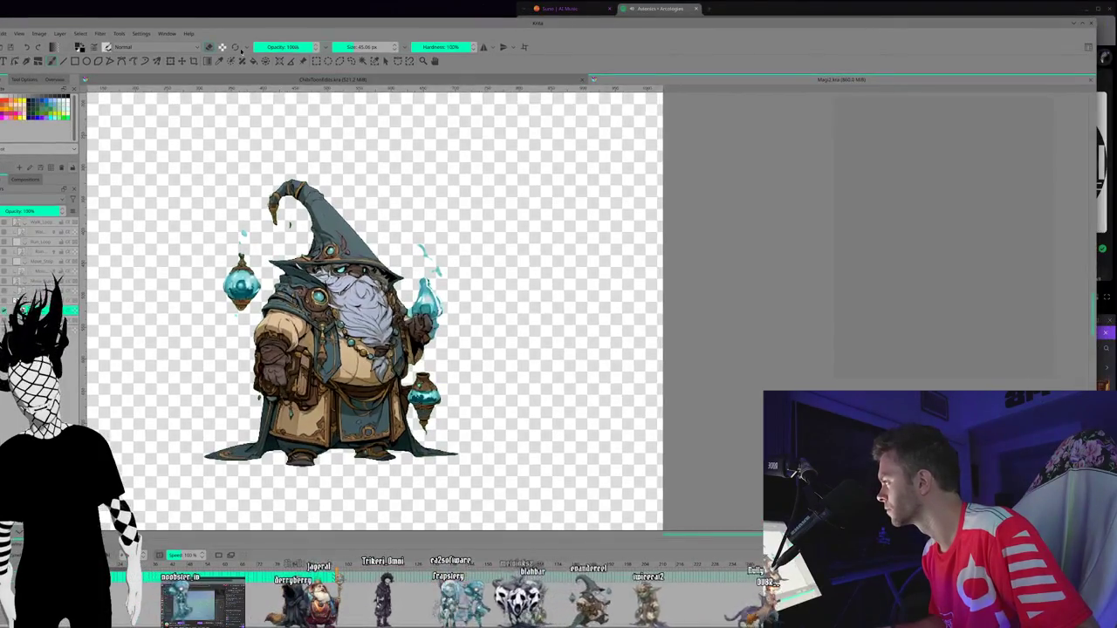
{"action": "double_click", "coordinate": [102, 24]}
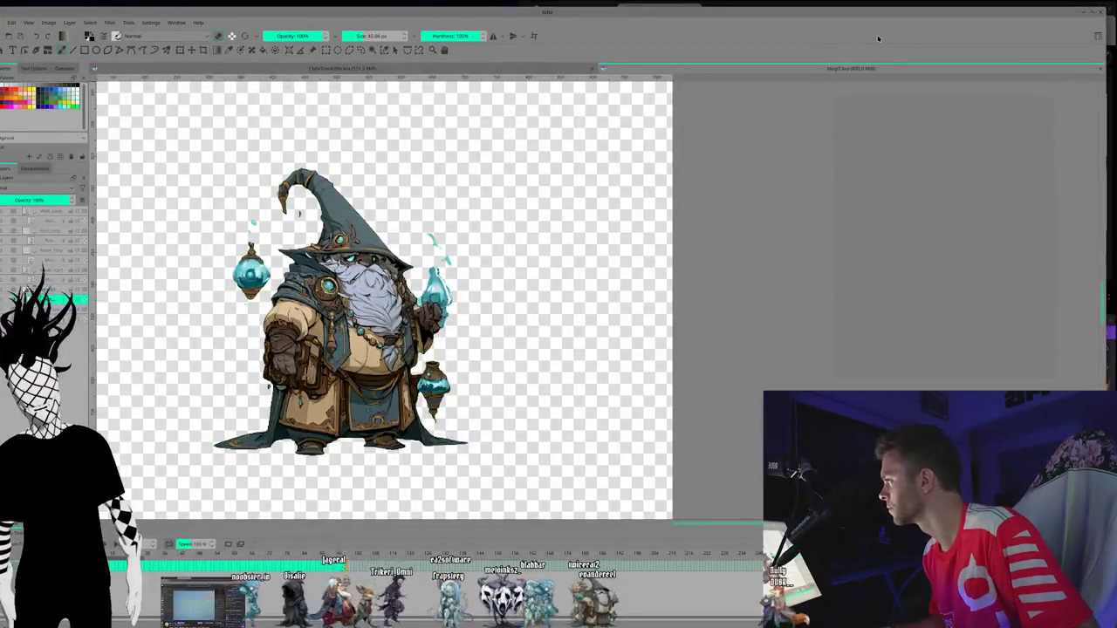
{"action": "left_click", "coordinate": [1090, 12]}
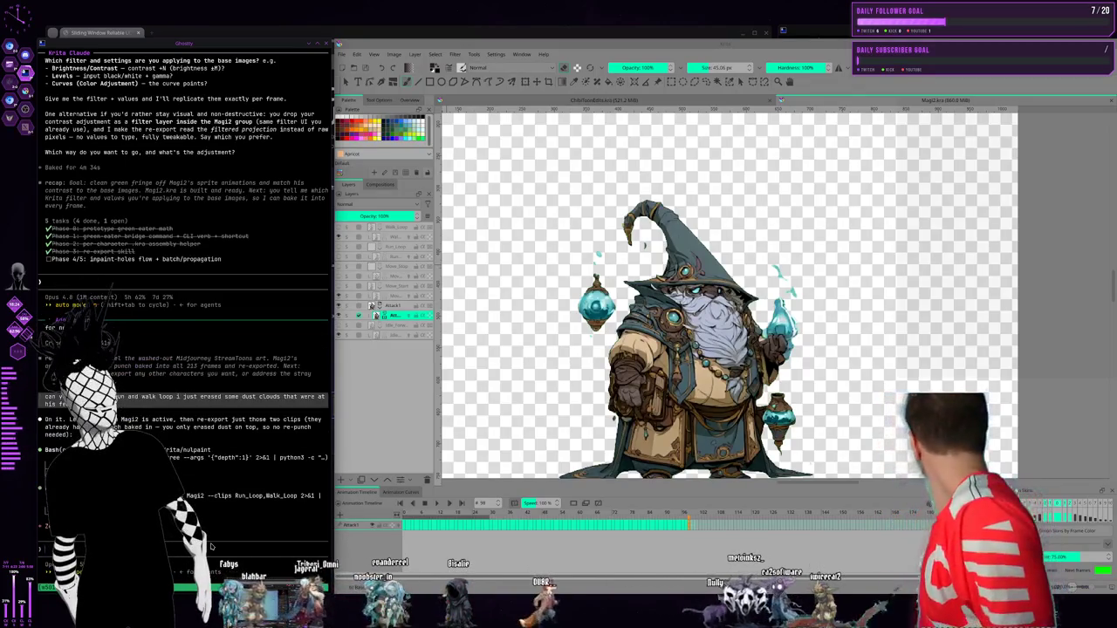
- Dismiss Codex's rate-limit warning in the terminal keeping the current model, then return to Krita
{"action": "key", "text": "super+1"}
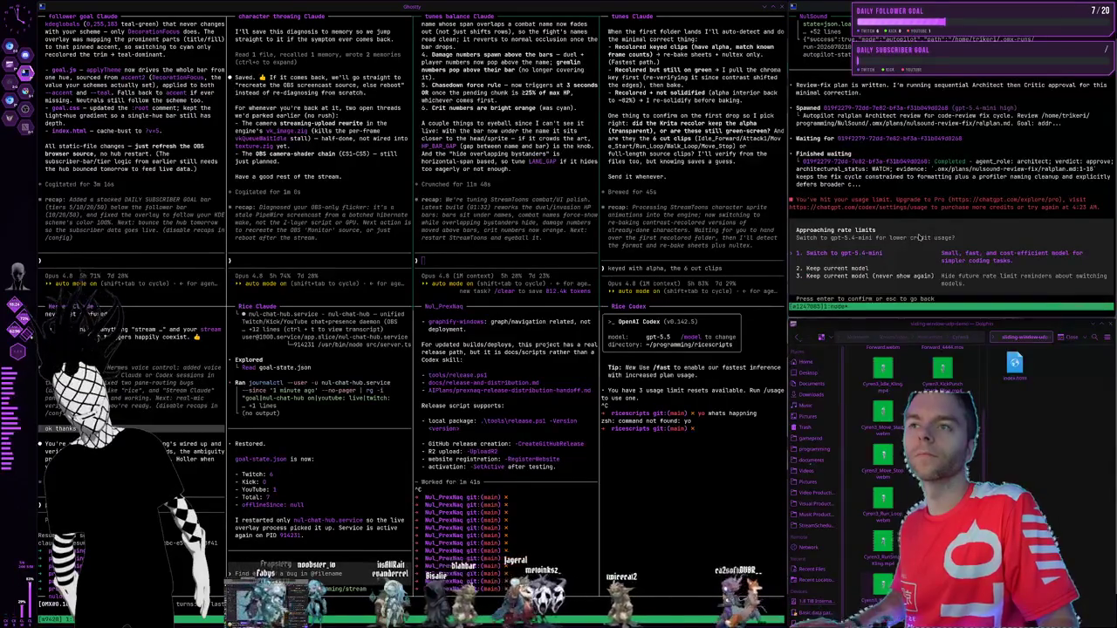
{"action": "key", "text": "Escape"}
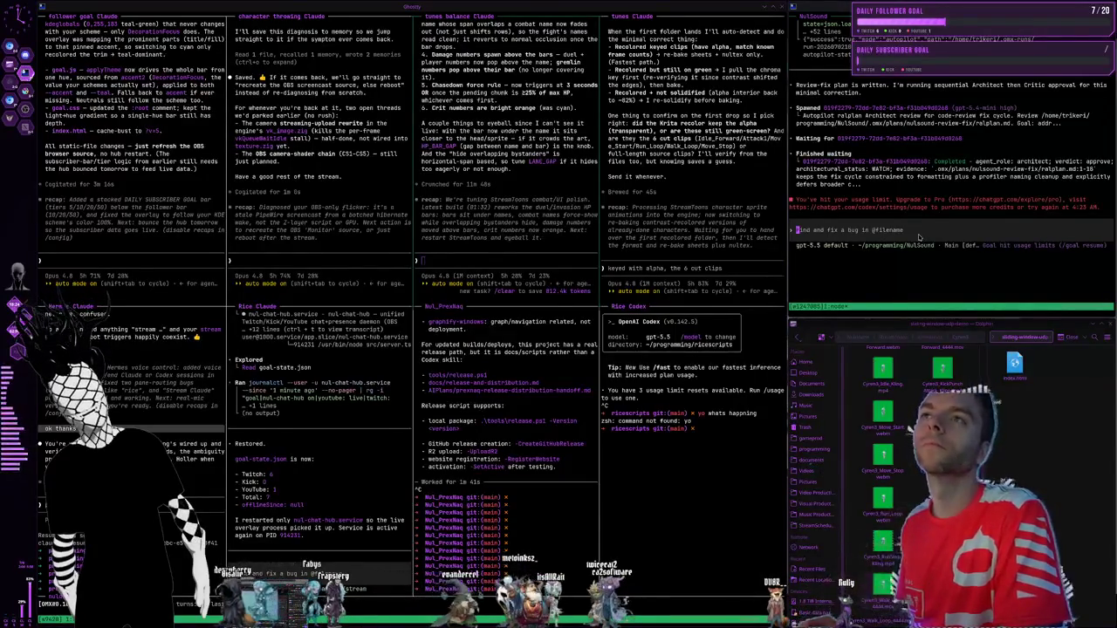
{"action": "key", "text": "super+2"}
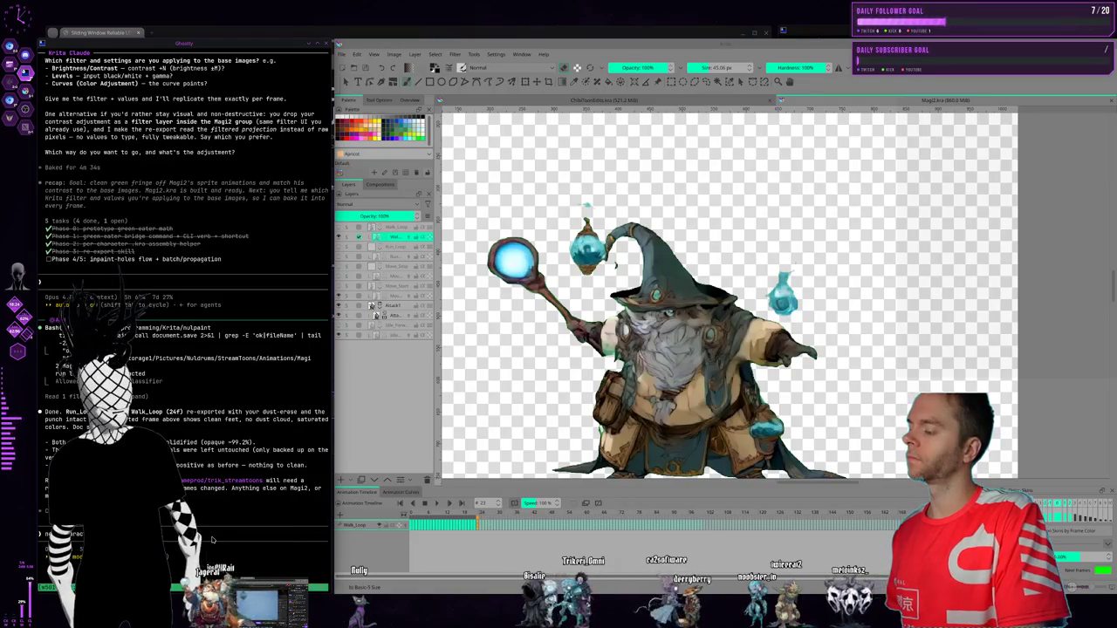
- Switch to ChibiToonEdits.kra in the Default workspace and close the Brush Presets panel
{"action": "left_click", "coordinate": [602, 100]}
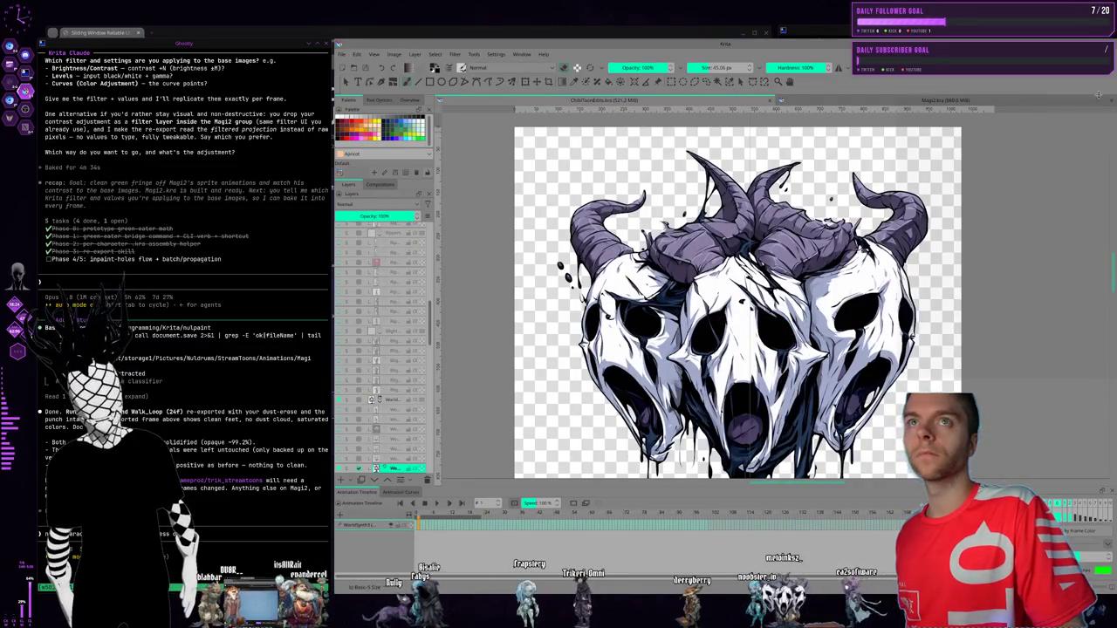
{"action": "left_click", "coordinate": [1103, 68]}
{"action": "scroll", "coordinate": [1043, 124], "scroll_direction": "down", "scroll_amount": 1}
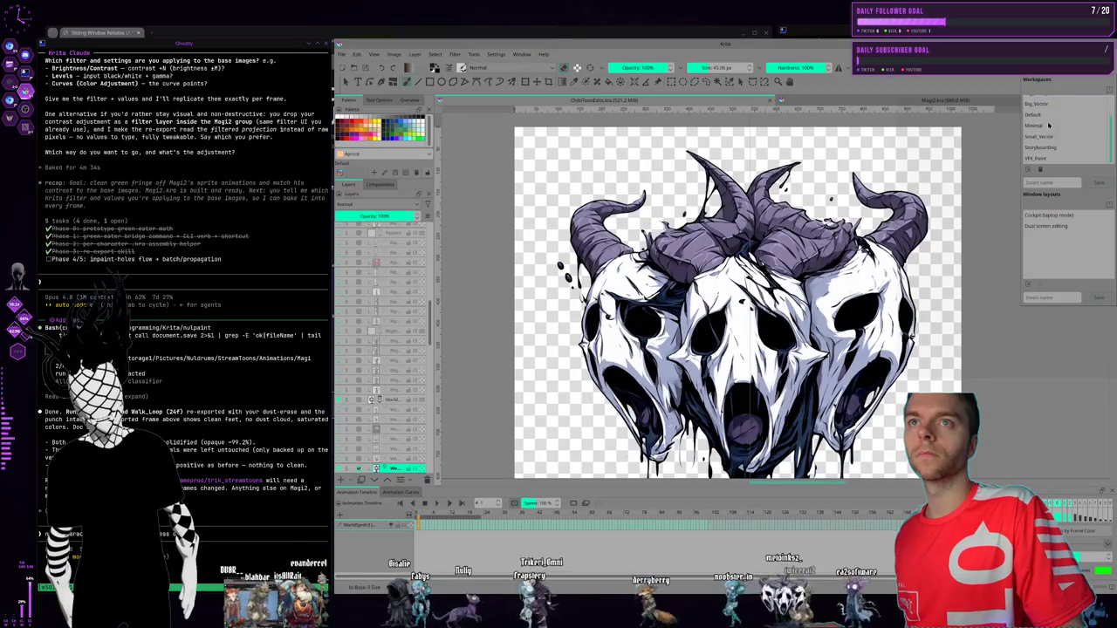
{"action": "left_click", "coordinate": [1042, 116]}
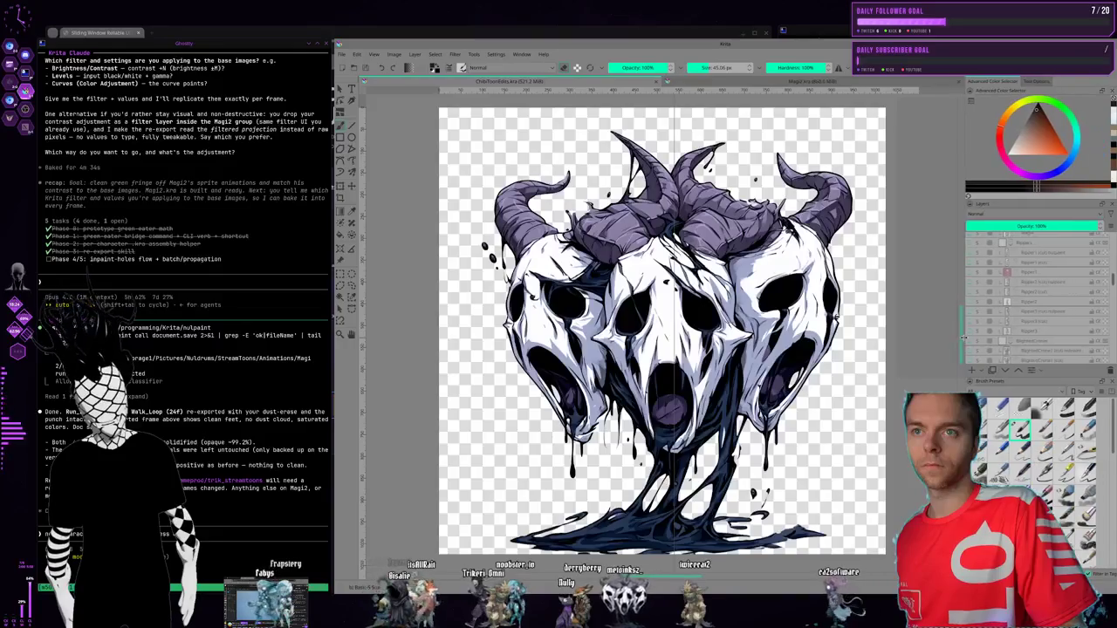
{"action": "left_click", "coordinate": [1110, 384]}
- Make another character's layer and a Ripper layer visible in the Layers docker
{"action": "scroll", "coordinate": [1027, 438], "scroll_direction": "down", "scroll_amount": 2}
{"action": "scroll", "coordinate": [1003, 410], "scroll_direction": "down", "scroll_amount": 3}
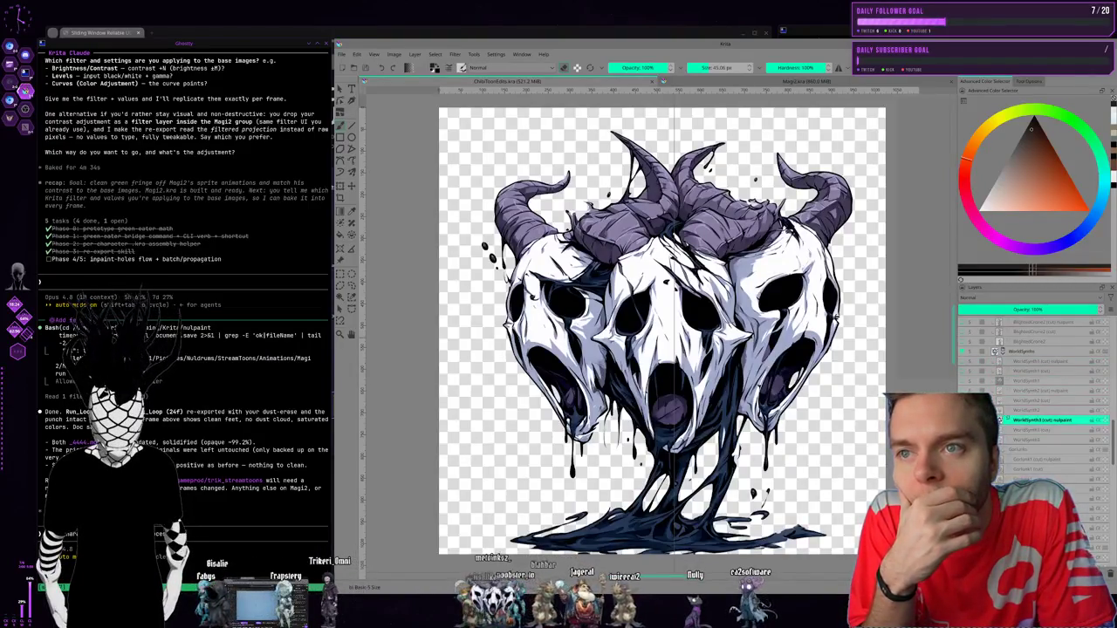
{"action": "left_click", "coordinate": [996, 351]}
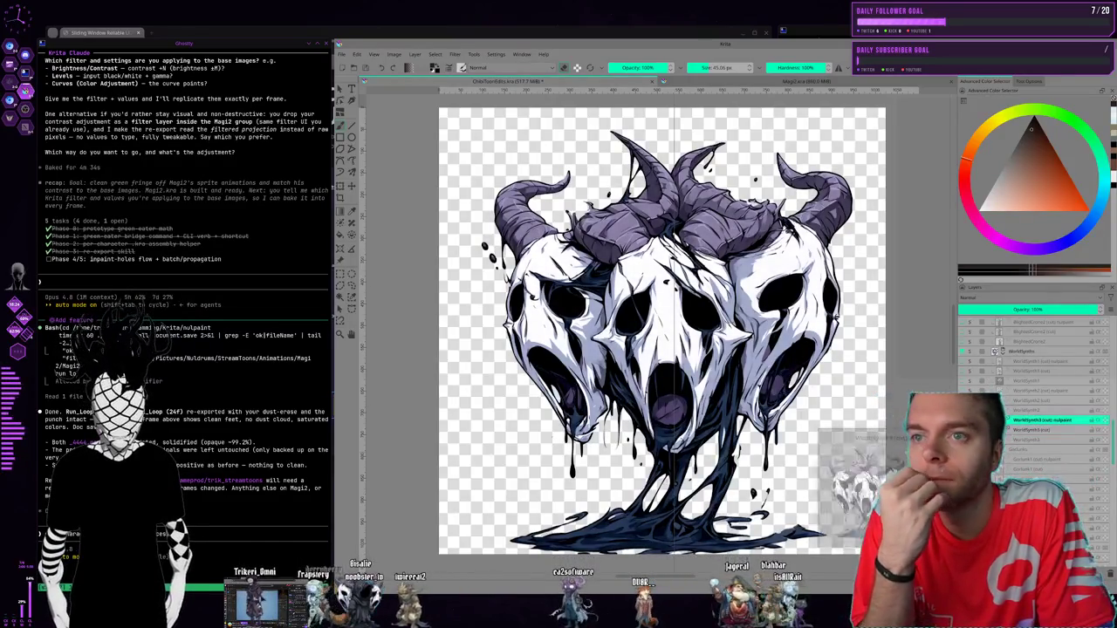
{"action": "scroll", "coordinate": [1024, 419], "scroll_direction": "up", "scroll_amount": 5}
{"action": "scroll", "coordinate": [1023, 458], "scroll_direction": "up", "scroll_amount": 3}
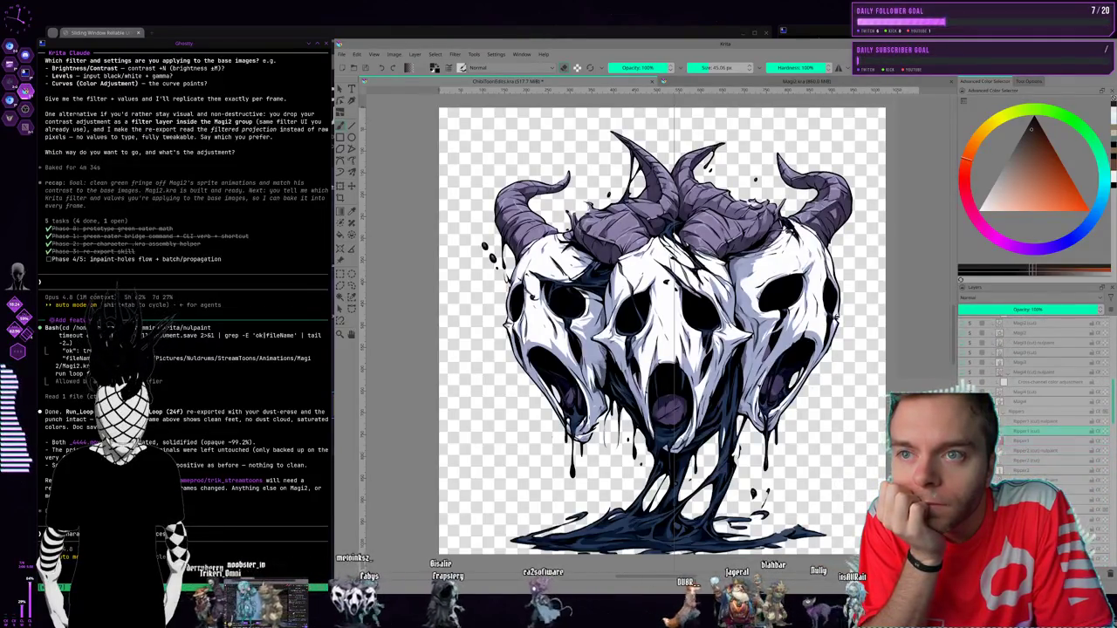
{"action": "left_click", "coordinate": [969, 422]}
{"action": "scroll", "coordinate": [1034, 384], "scroll_direction": "up", "scroll_amount": 3}
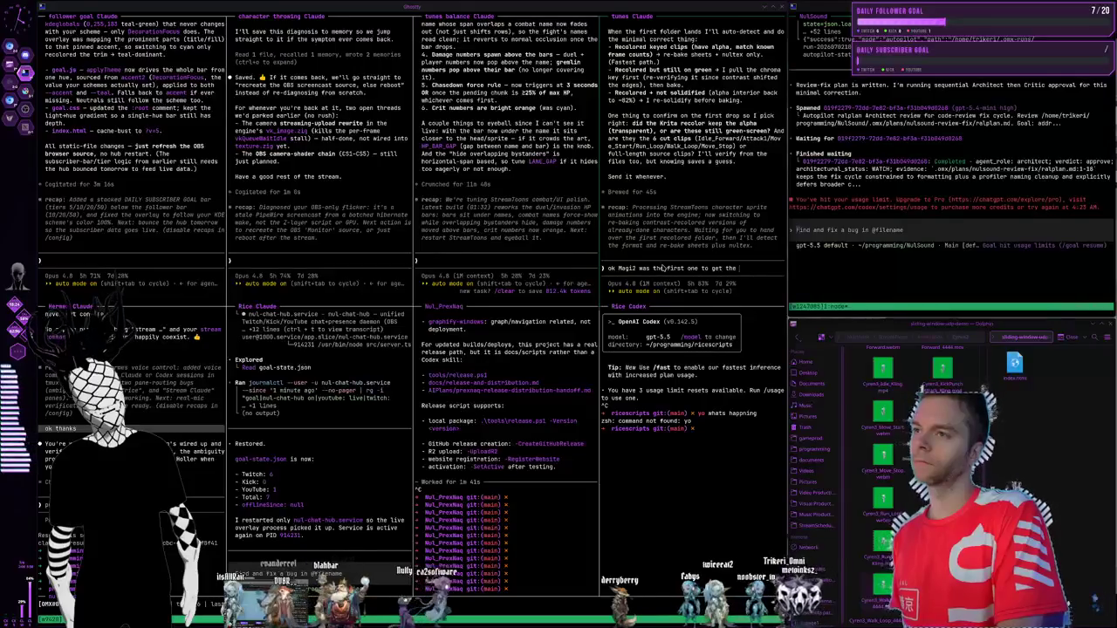
- Tell Claude Magi2 was done first with dust erased from walk and run loops, then switch to the browser workspace
{"action": "type", "text": " treatment and I erased his dust clouds in his walk and"}
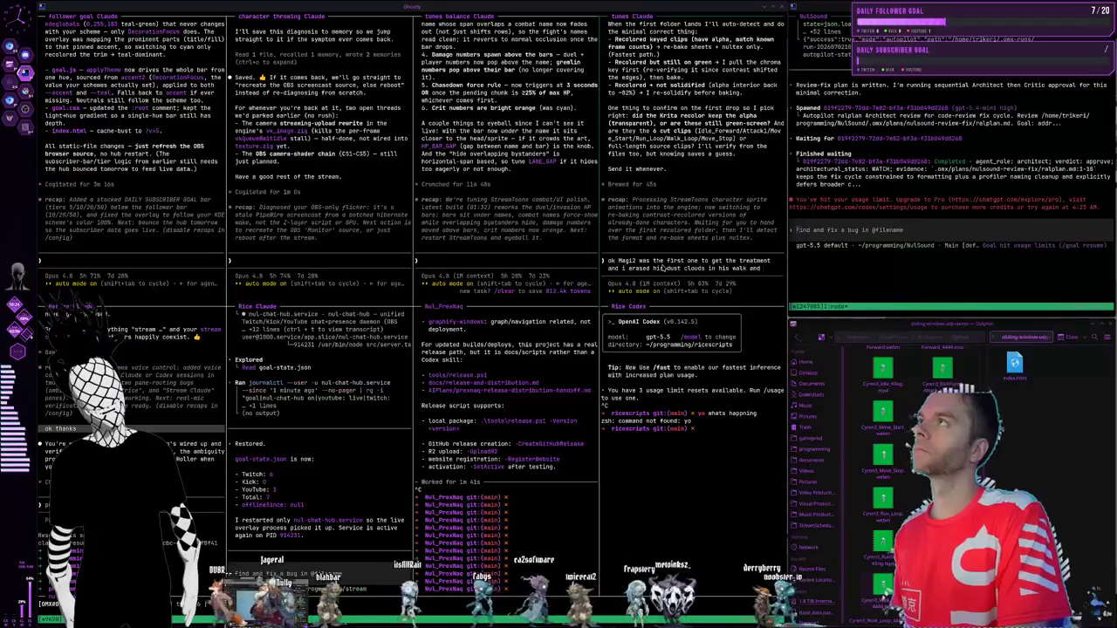
{"action": "type", "text": "run loops"}
{"action": "key", "text": "Return"}
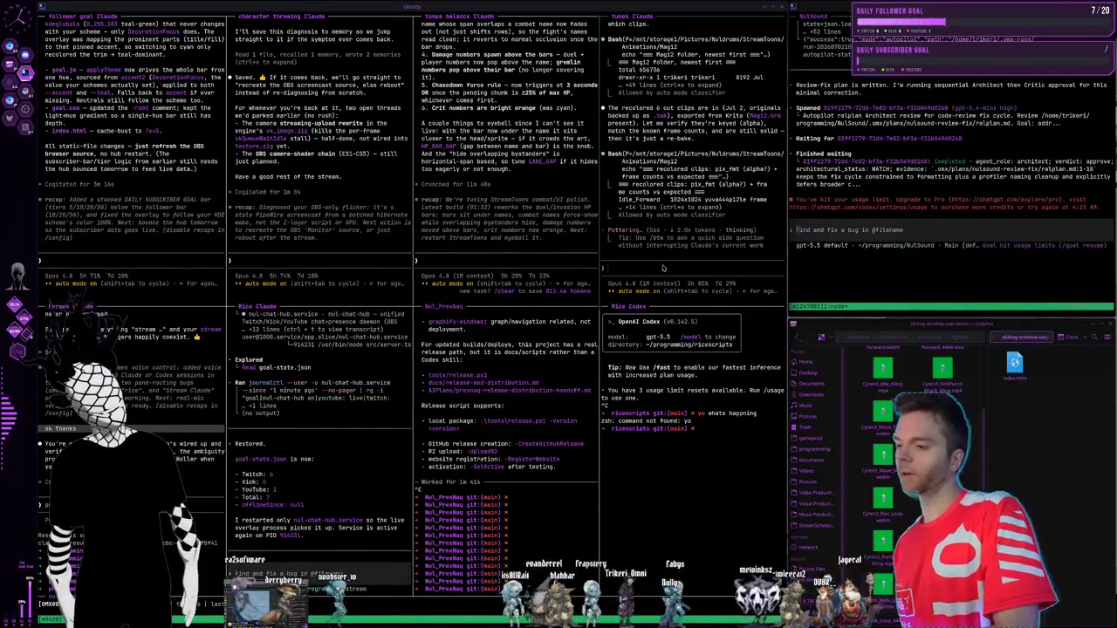
{"action": "key", "text": "super+2"}
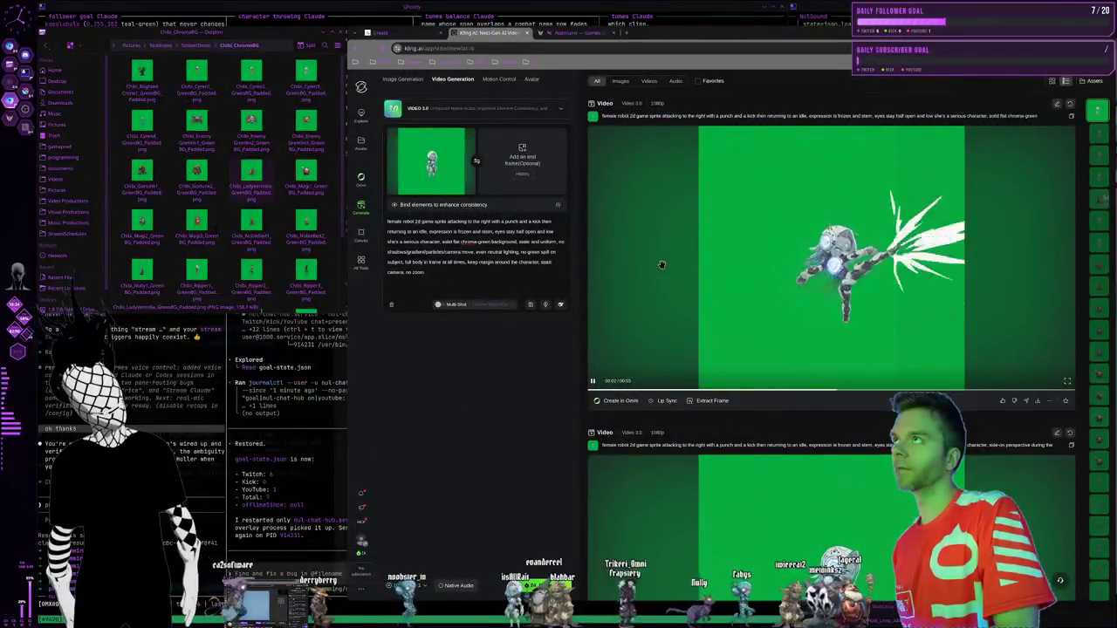
{"action": "key", "text": "ctrl+shift+Tab"}
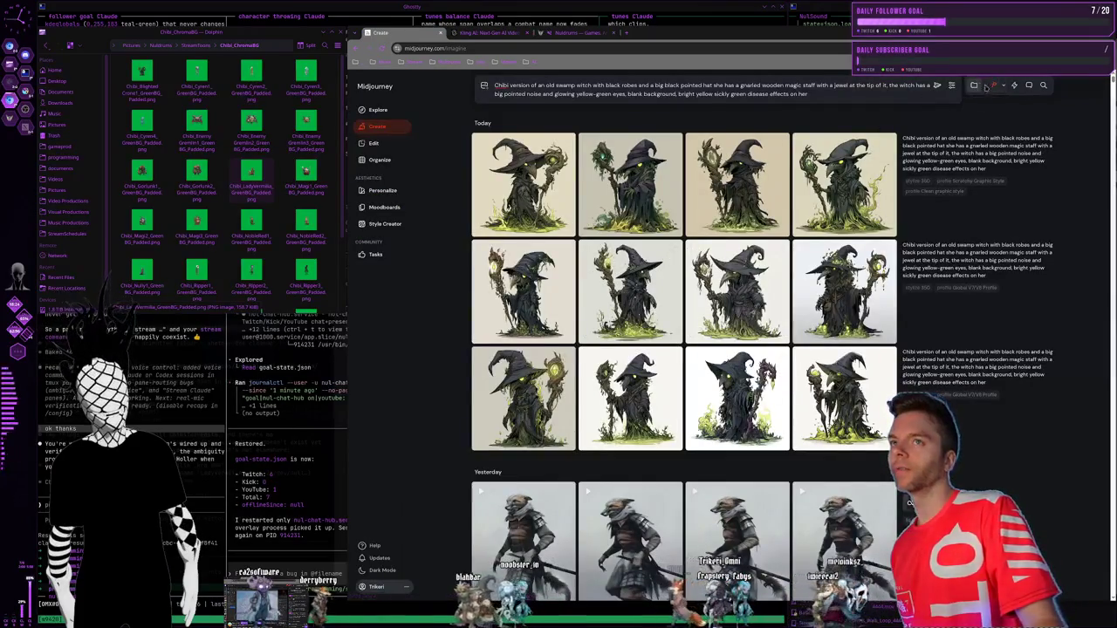
{"action": "scroll", "coordinate": [779, 171], "scroll_direction": "down", "scroll_amount": 2}
{"action": "scroll", "coordinate": [780, 171], "scroll_direction": "down", "scroll_amount": 2}
{"action": "scroll", "coordinate": [779, 171], "scroll_direction": "down", "scroll_amount": 4}
{"action": "scroll", "coordinate": [741, 201], "scroll_direction": "down", "scroll_amount": 4}
{"action": "scroll", "coordinate": [698, 235], "scroll_direction": "down", "scroll_amount": 4}
{"action": "scroll", "coordinate": [640, 274], "scroll_direction": "down", "scroll_amount": 4}
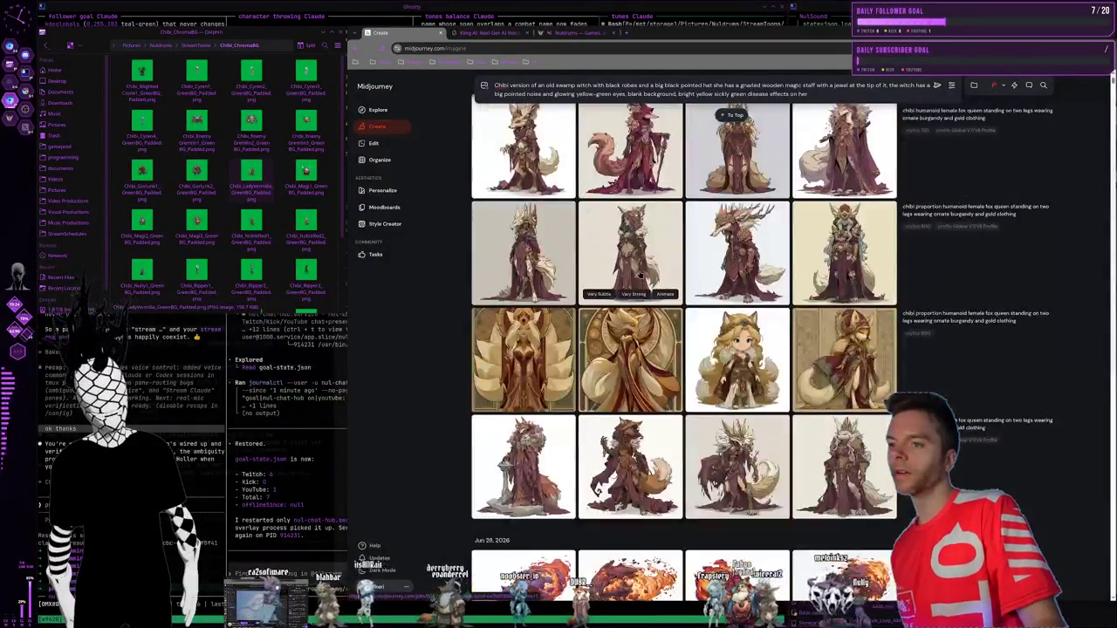
{"action": "scroll", "coordinate": [640, 274], "scroll_direction": "up", "scroll_amount": 2}
{"action": "left_click", "coordinate": [632, 240]}
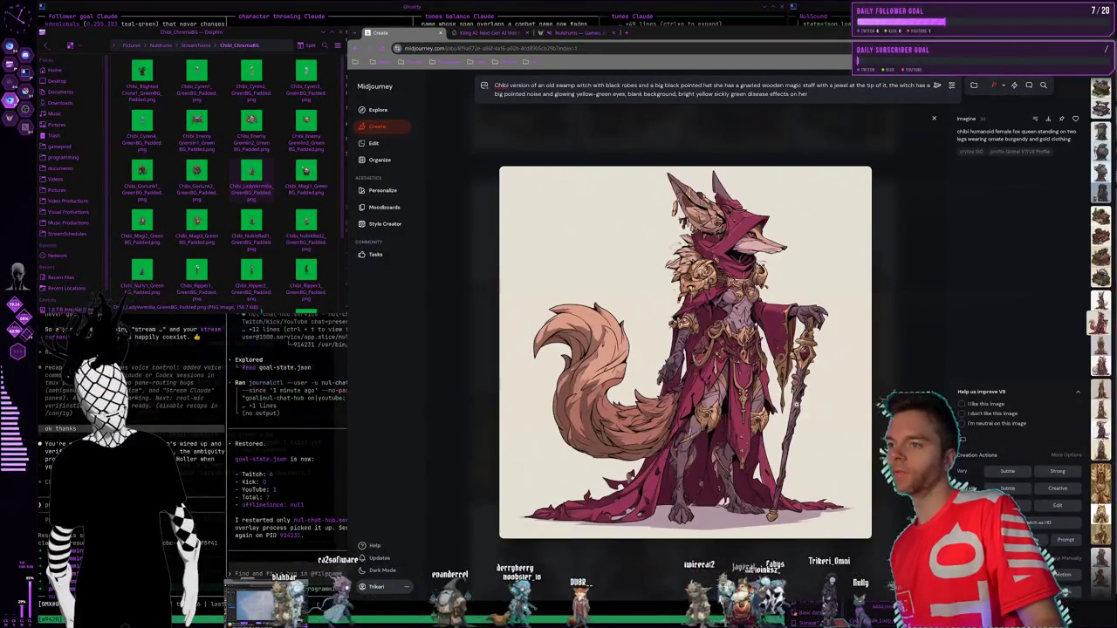
{"action": "left_click", "coordinate": [630, 124]}
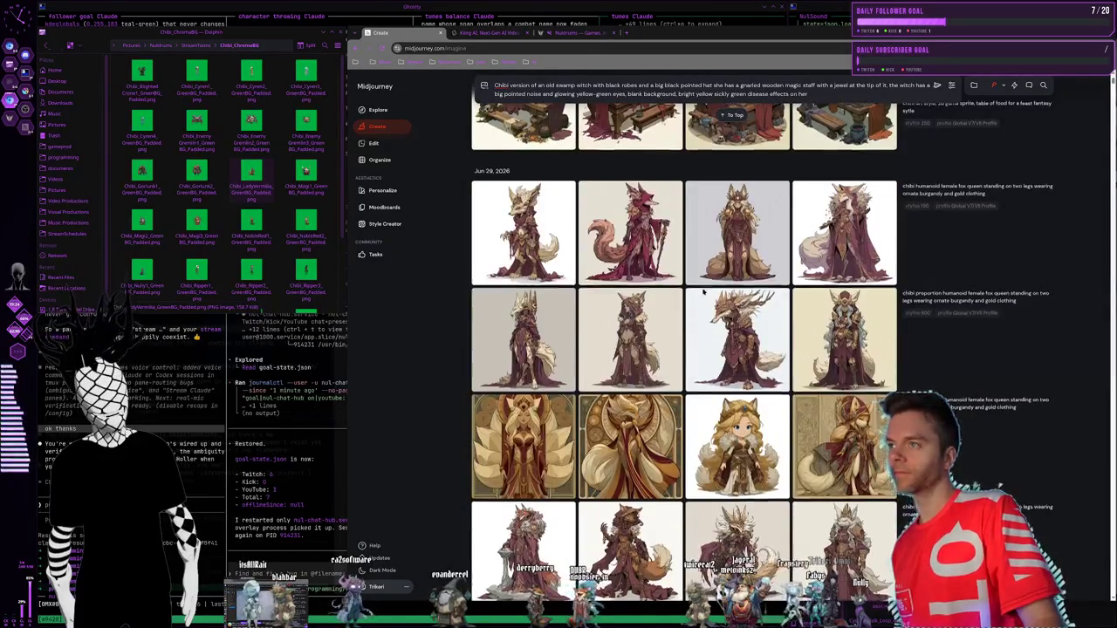
{"action": "scroll", "coordinate": [705, 293], "scroll_direction": "down", "scroll_amount": 3}
{"action": "scroll", "coordinate": [705, 293], "scroll_direction": "down", "scroll_amount": 2}
{"action": "scroll", "coordinate": [705, 293], "scroll_direction": "down", "scroll_amount": 2}
{"action": "scroll", "coordinate": [705, 293], "scroll_direction": "down", "scroll_amount": 3}
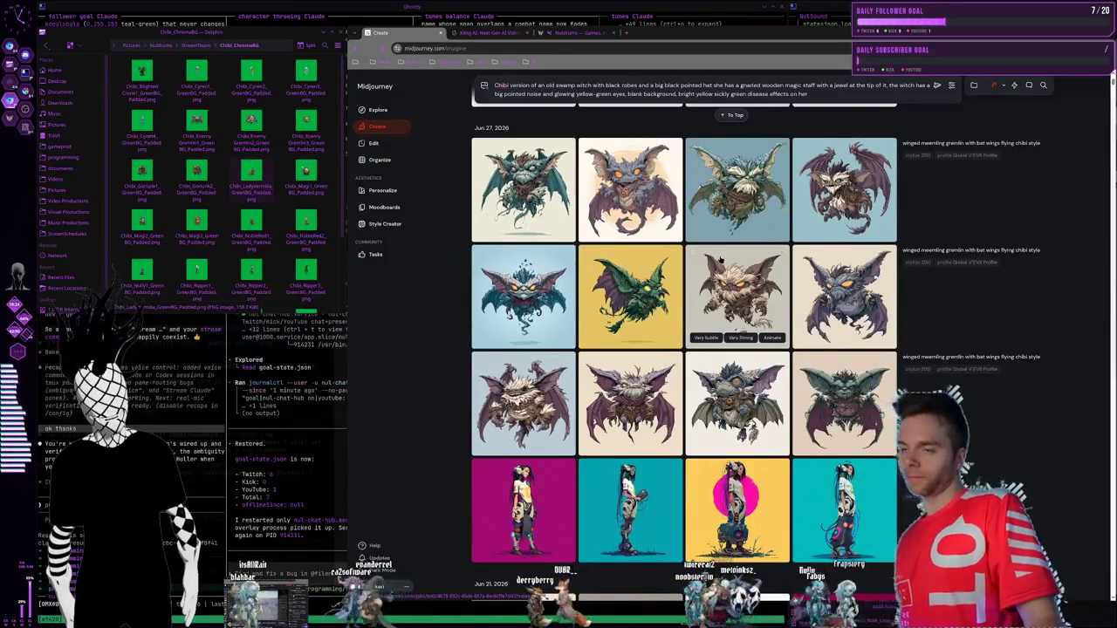
{"action": "scroll", "coordinate": [712, 258], "scroll_direction": "down", "scroll_amount": 3}
{"action": "scroll", "coordinate": [510, 202], "scroll_direction": "down", "scroll_amount": 2}
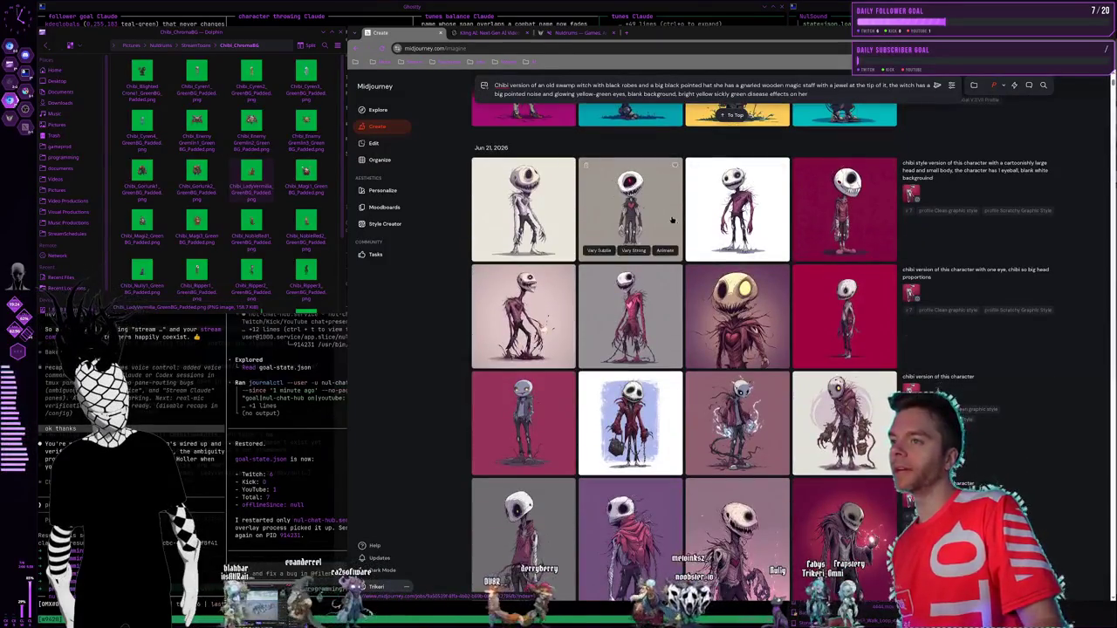
{"action": "scroll", "coordinate": [677, 229], "scroll_direction": "down", "scroll_amount": 2}
{"action": "scroll", "coordinate": [681, 240], "scroll_direction": "down", "scroll_amount": 2}
{"action": "scroll", "coordinate": [684, 253], "scroll_direction": "down", "scroll_amount": 2}
{"action": "scroll", "coordinate": [687, 267], "scroll_direction": "down", "scroll_amount": 2}
{"action": "scroll", "coordinate": [687, 270], "scroll_direction": "down", "scroll_amount": 2}
{"action": "scroll", "coordinate": [680, 269], "scroll_direction": "down", "scroll_amount": 3}
{"action": "scroll", "coordinate": [674, 268], "scroll_direction": "down", "scroll_amount": 2}
{"action": "scroll", "coordinate": [666, 267], "scroll_direction": "down", "scroll_amount": 2}
{"action": "scroll", "coordinate": [658, 264], "scroll_direction": "down", "scroll_amount": 3}
{"action": "scroll", "coordinate": [650, 261], "scroll_direction": "down", "scroll_amount": 3}
{"action": "scroll", "coordinate": [641, 258], "scroll_direction": "down", "scroll_amount": 3}
{"action": "scroll", "coordinate": [630, 256], "scroll_direction": "down", "scroll_amount": 2}
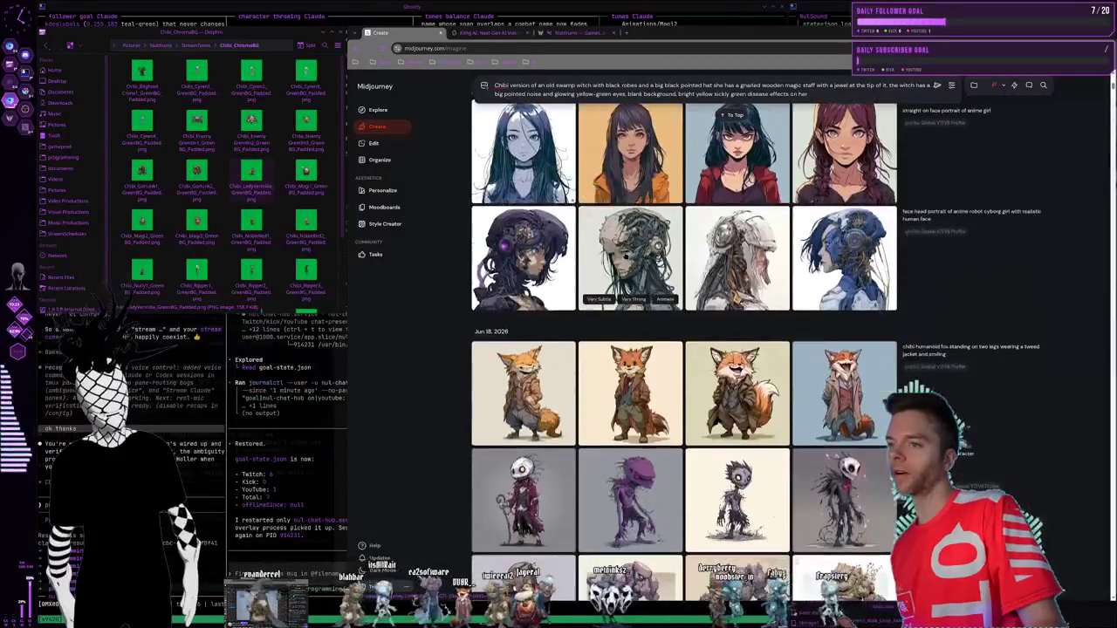
{"action": "scroll", "coordinate": [626, 255], "scroll_direction": "down", "scroll_amount": 3}
{"action": "scroll", "coordinate": [705, 347], "scroll_direction": "down", "scroll_amount": 1}
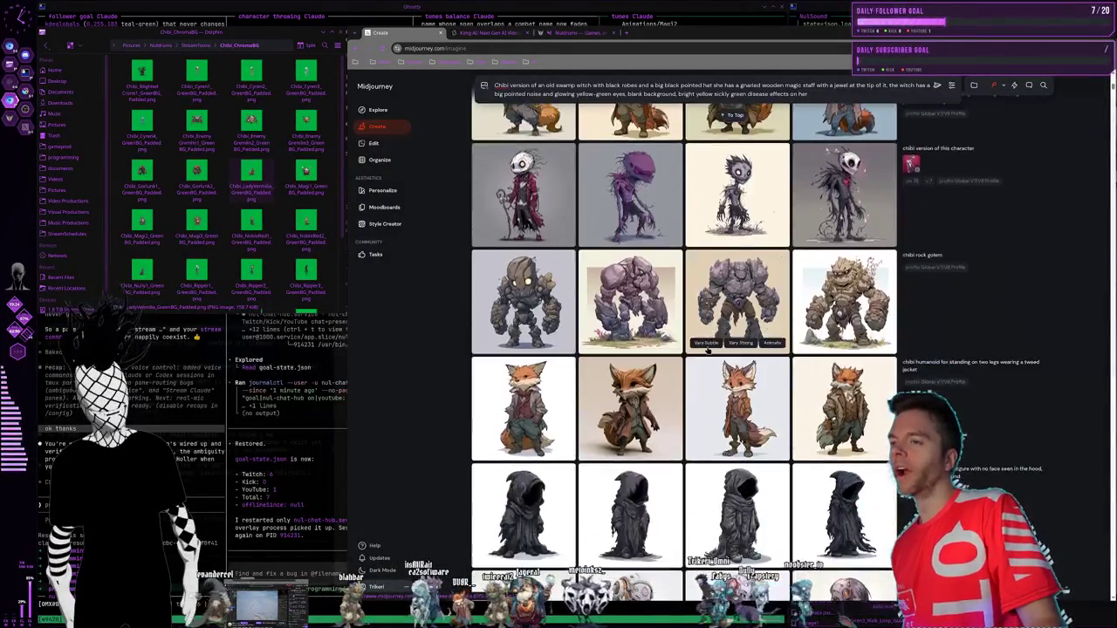
{"action": "mouse_move", "coordinate": [737, 193]}
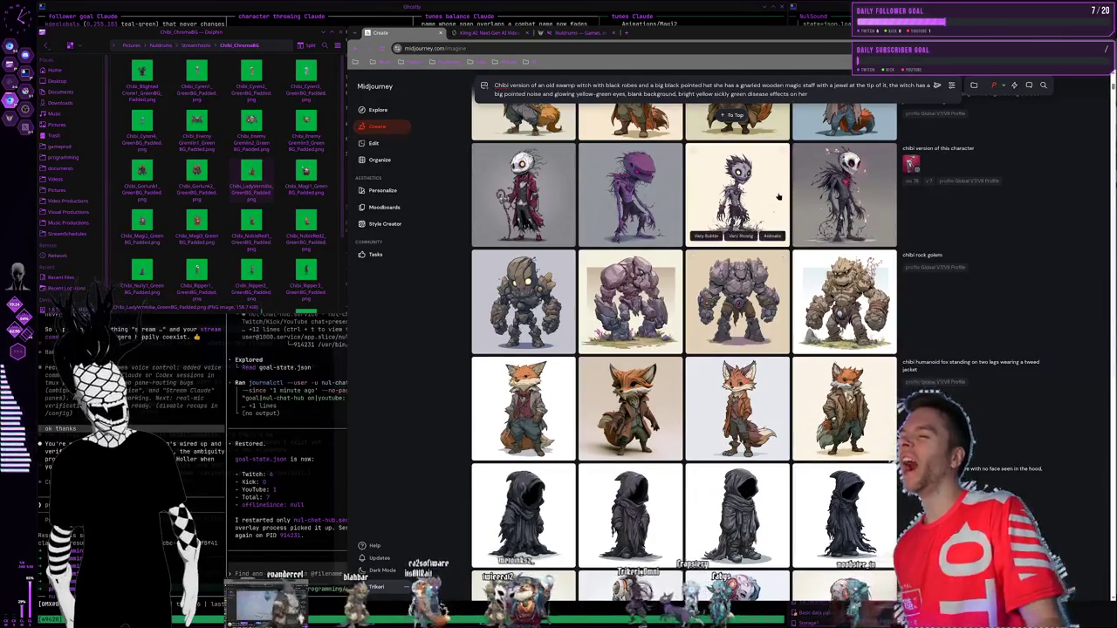
{"action": "scroll", "coordinate": [717, 229], "scroll_direction": "down", "scroll_amount": 1}
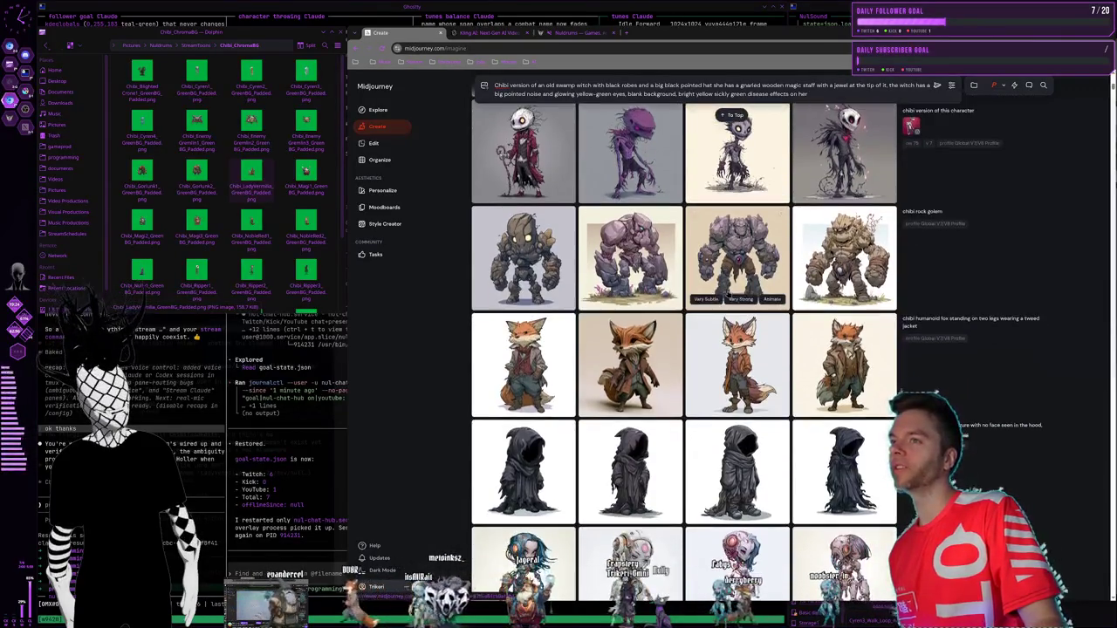
{"action": "scroll", "coordinate": [727, 293], "scroll_direction": "down", "scroll_amount": 3}
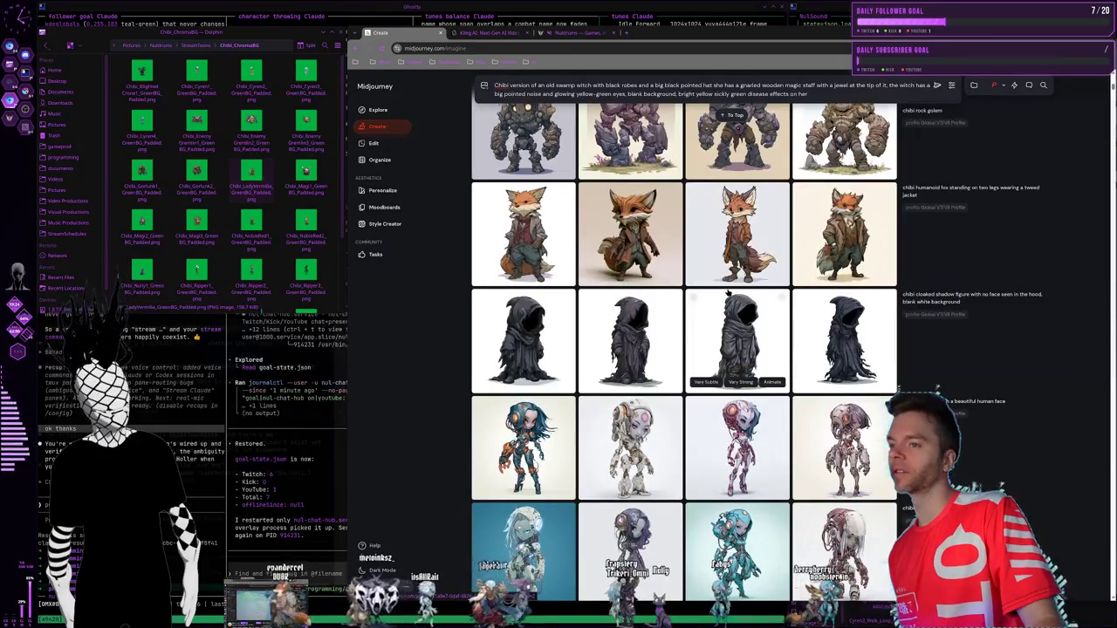
{"action": "scroll", "coordinate": [728, 293], "scroll_direction": "down", "scroll_amount": 2}
{"action": "scroll", "coordinate": [698, 288], "scroll_direction": "down", "scroll_amount": 2}
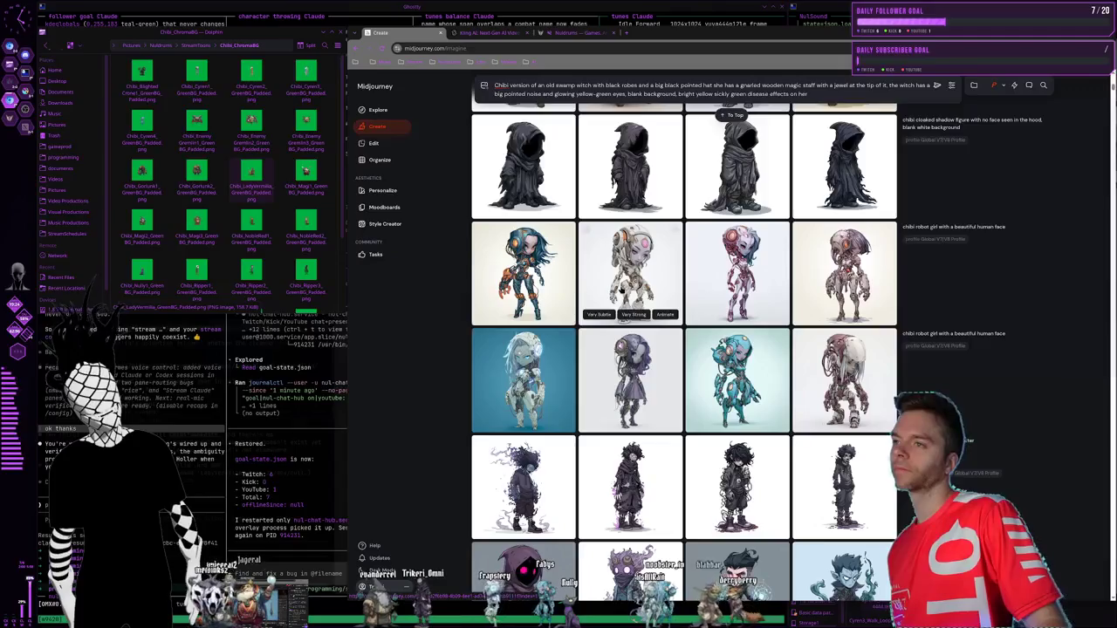
{"action": "scroll", "coordinate": [656, 284], "scroll_direction": "down", "scroll_amount": 3}
{"action": "scroll", "coordinate": [681, 288], "scroll_direction": "down", "scroll_amount": 2}
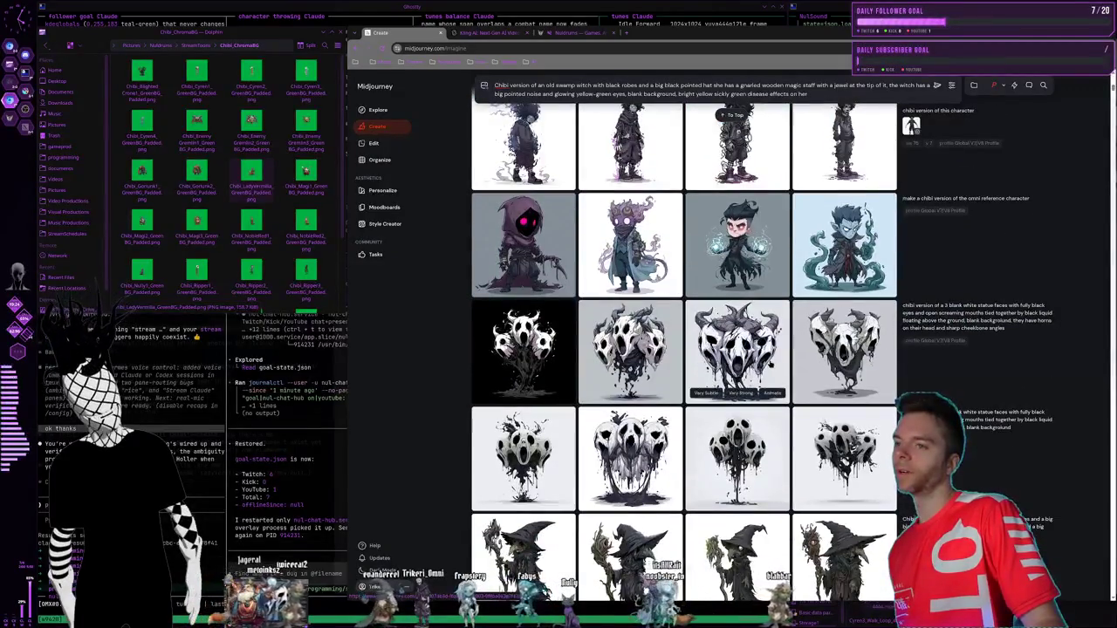
{"action": "left_click", "coordinate": [737, 349]}
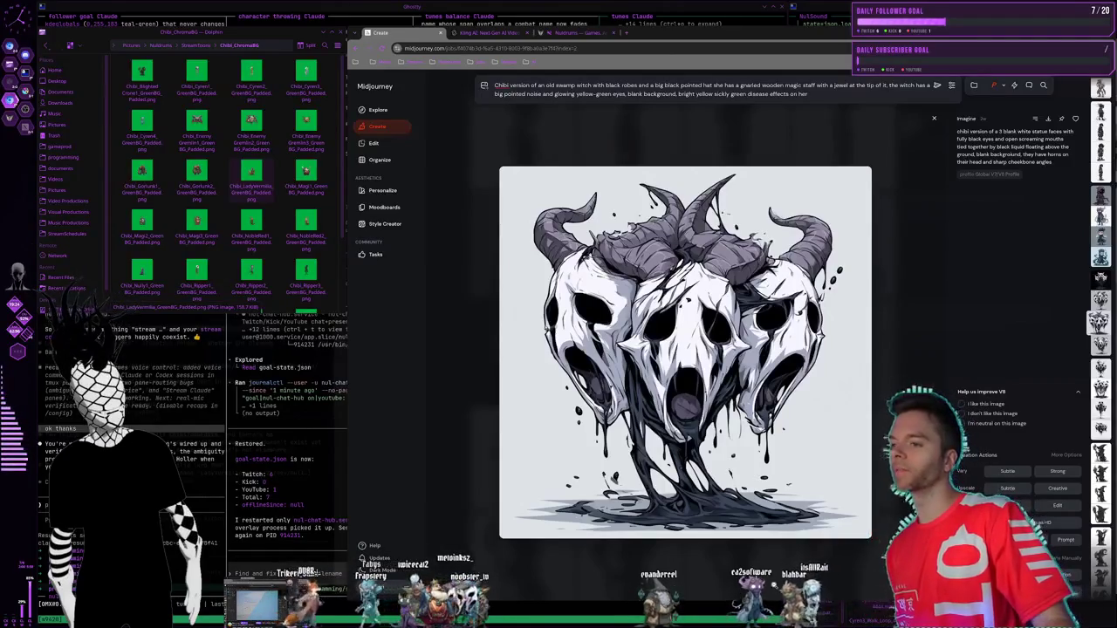
{"action": "key", "text": "Escape"}
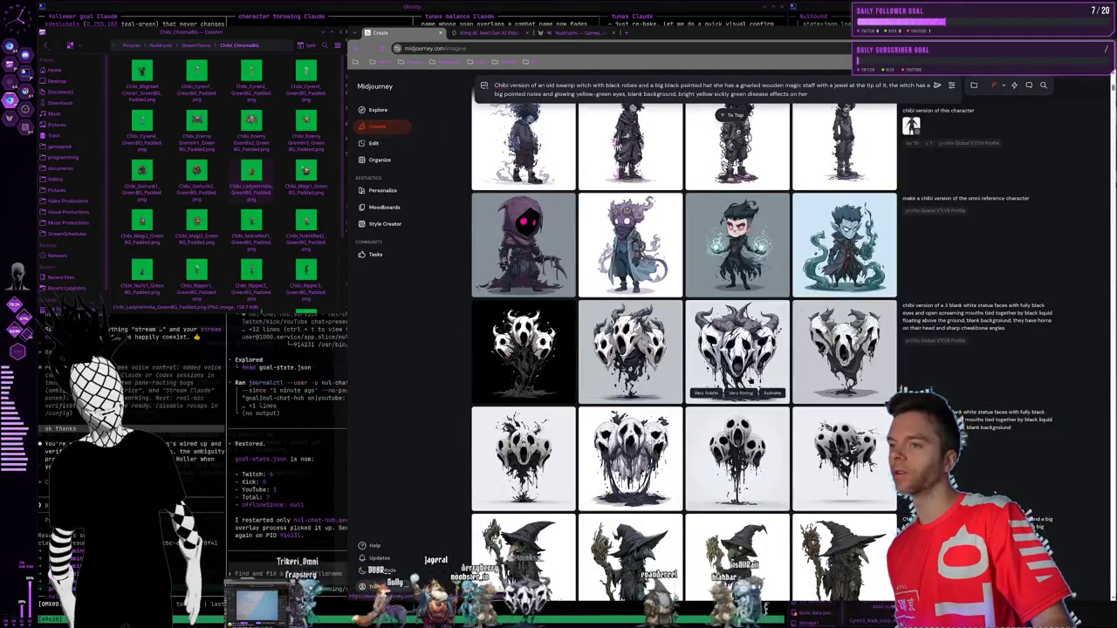
{"action": "scroll", "coordinate": [776, 388], "scroll_direction": "down", "scroll_amount": 3}
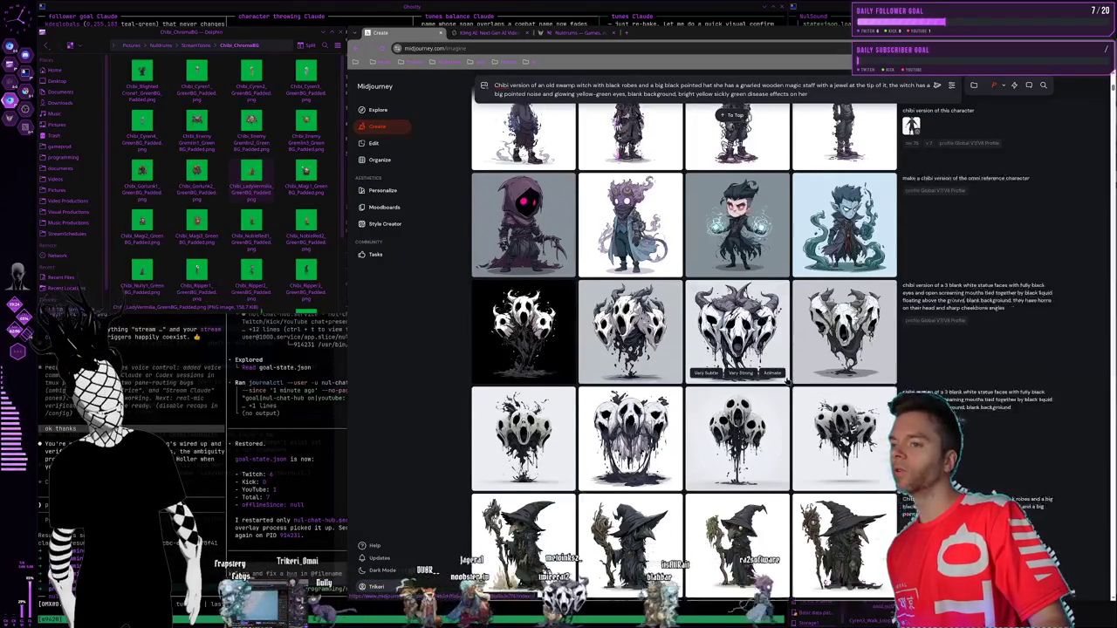
{"action": "scroll", "coordinate": [777, 388], "scroll_direction": "down", "scroll_amount": 1}
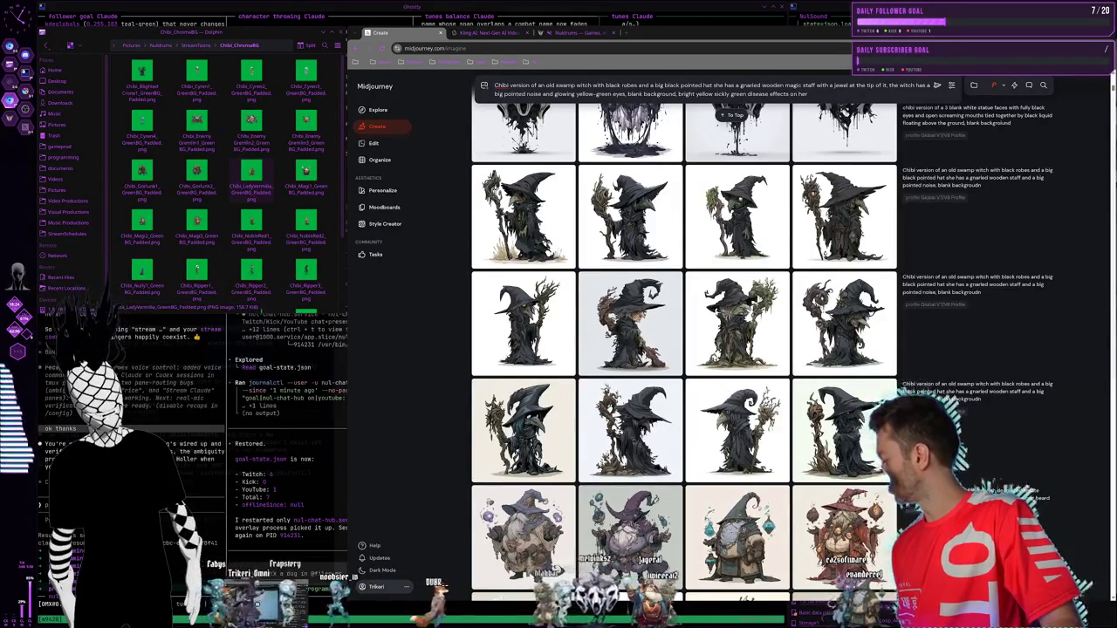
{"action": "scroll", "coordinate": [787, 336], "scroll_direction": "down", "scroll_amount": 2}
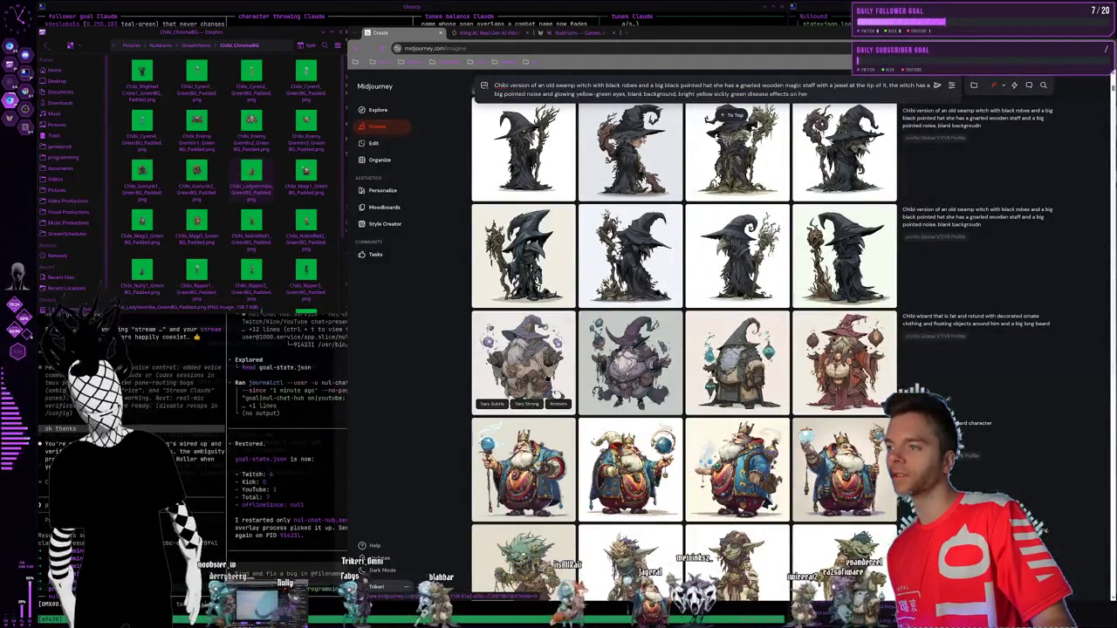
- Enlarge the purple-hat wizard image, flip through two of its variations, then close it
{"action": "left_click", "coordinate": [524, 358]}
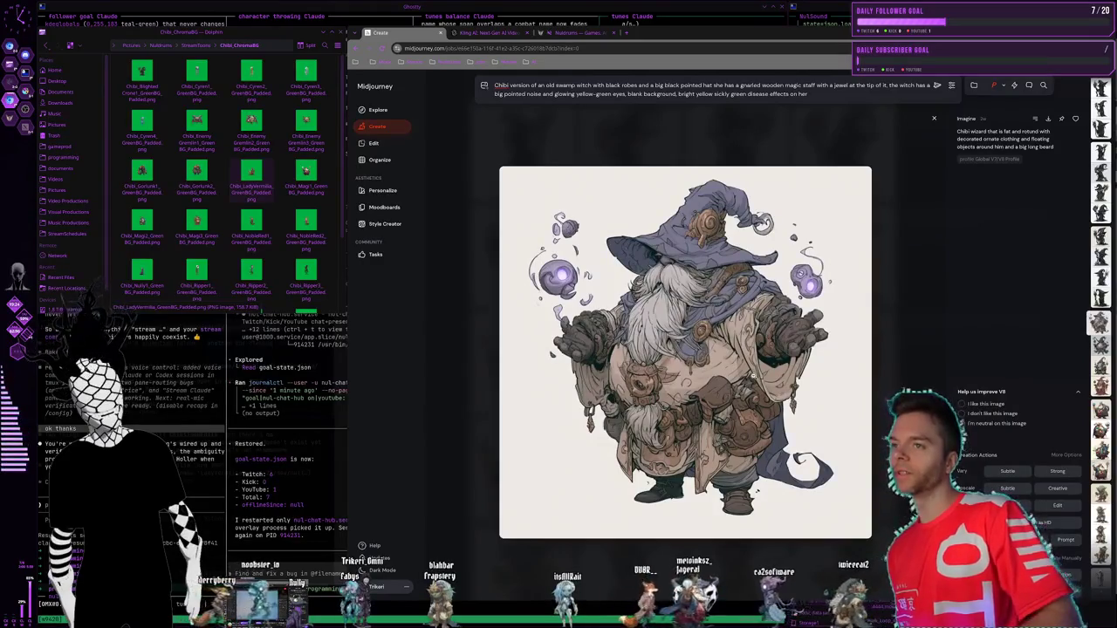
{"action": "key", "text": "Right"}
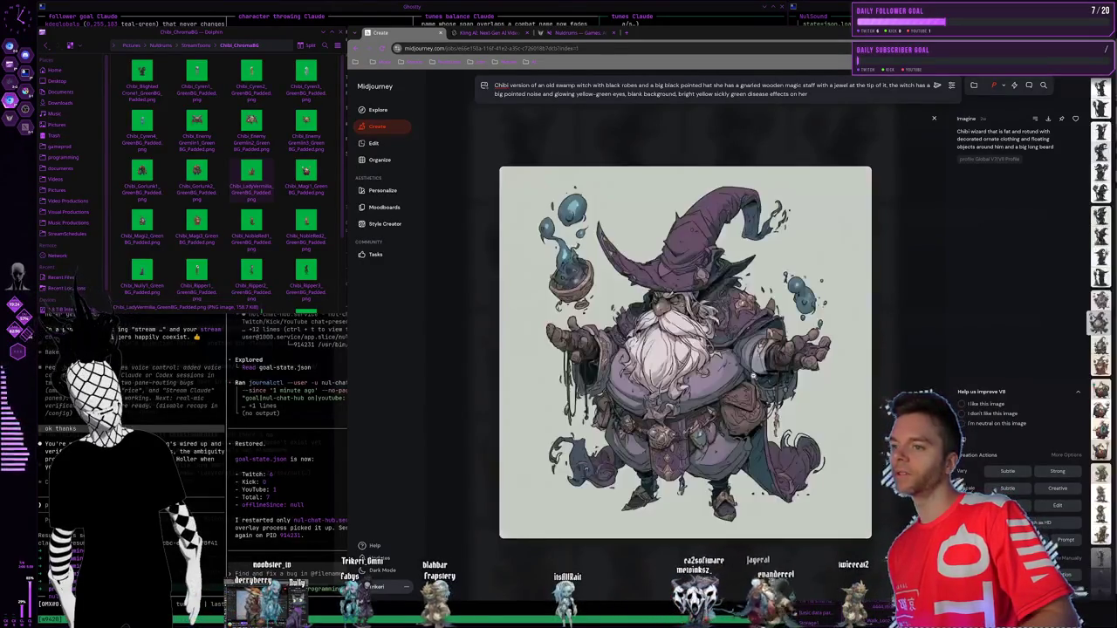
{"action": "key", "text": "Right"}
{"action": "key", "text": "Right"}
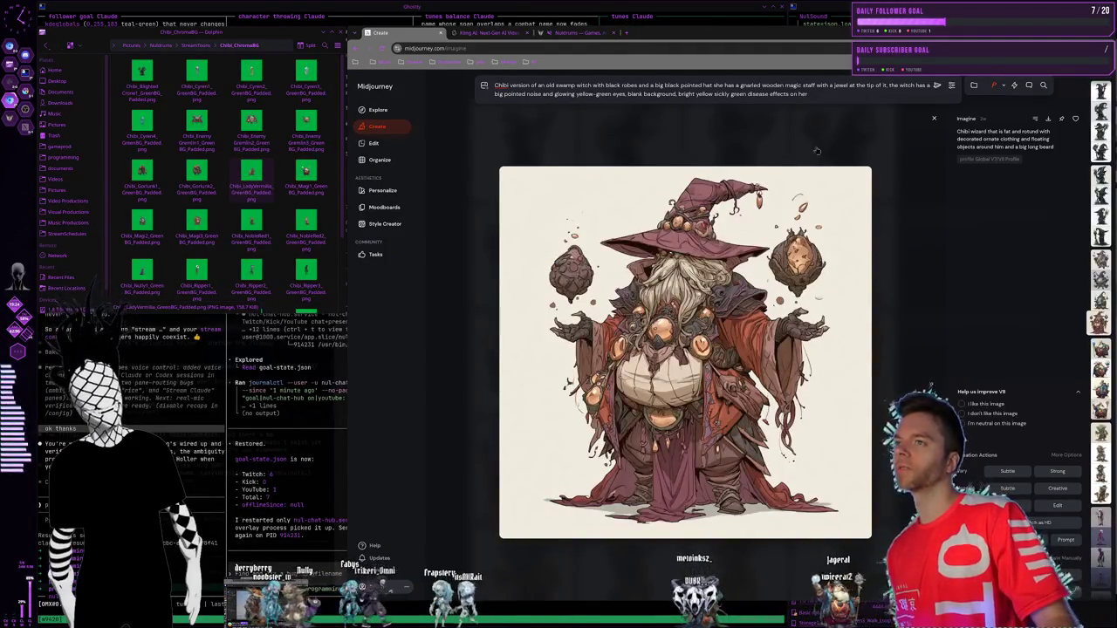
{"action": "key", "text": "Escape"}
- Scroll down the gallery and preview one goblin image enlarged before closing it
{"action": "scroll", "coordinate": [809, 381], "scroll_direction": "down", "scroll_amount": 1}
{"action": "scroll", "coordinate": [741, 454], "scroll_direction": "down", "scroll_amount": 1}
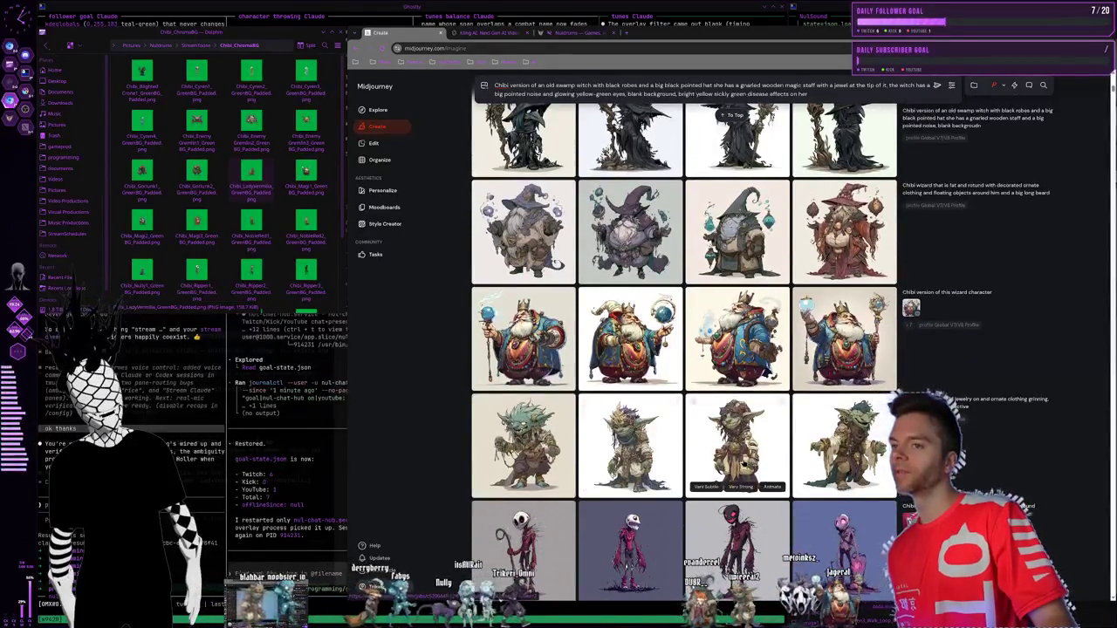
{"action": "left_click", "coordinate": [529, 463]}
{"action": "scroll", "coordinate": [530, 463], "scroll_direction": "down", "scroll_amount": 2}
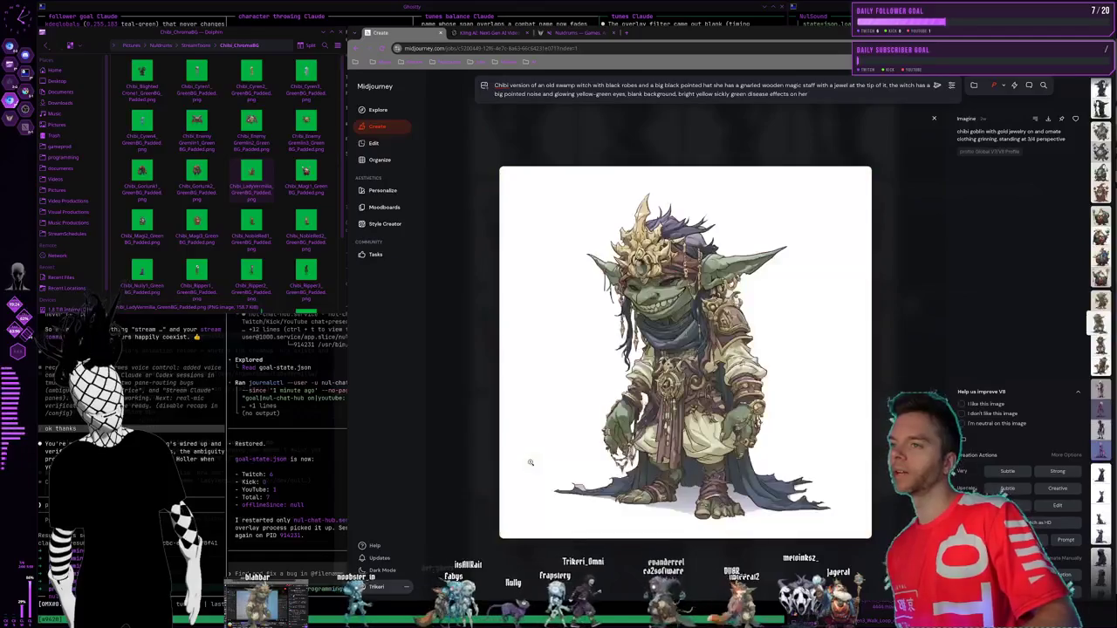
{"action": "scroll", "coordinate": [530, 462], "scroll_direction": "down", "scroll_amount": 1}
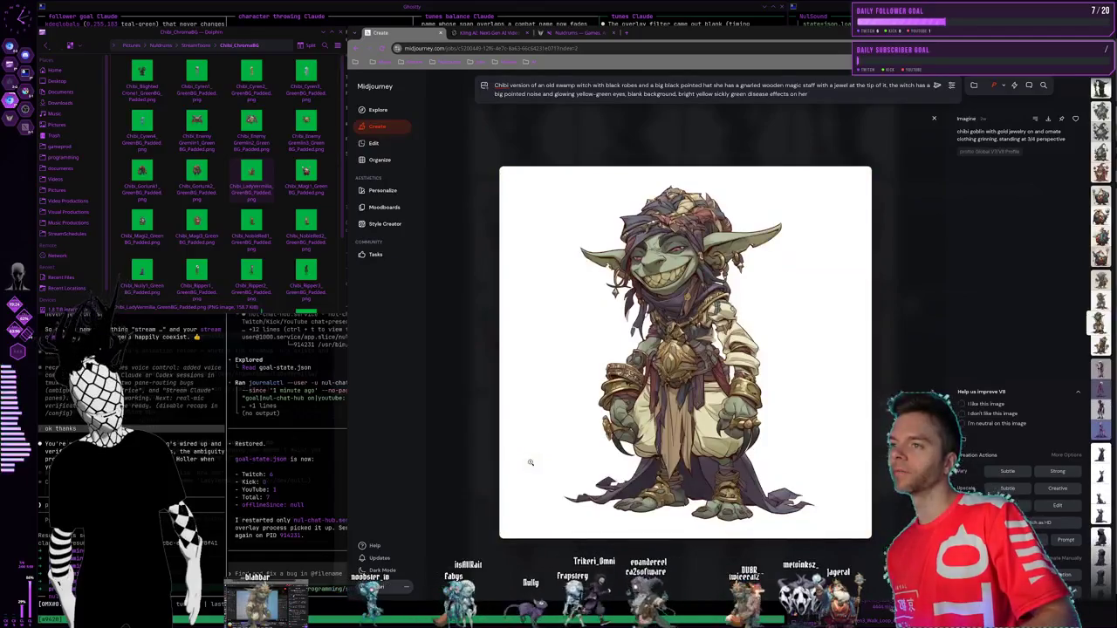
{"action": "left_click", "coordinate": [464, 375]}
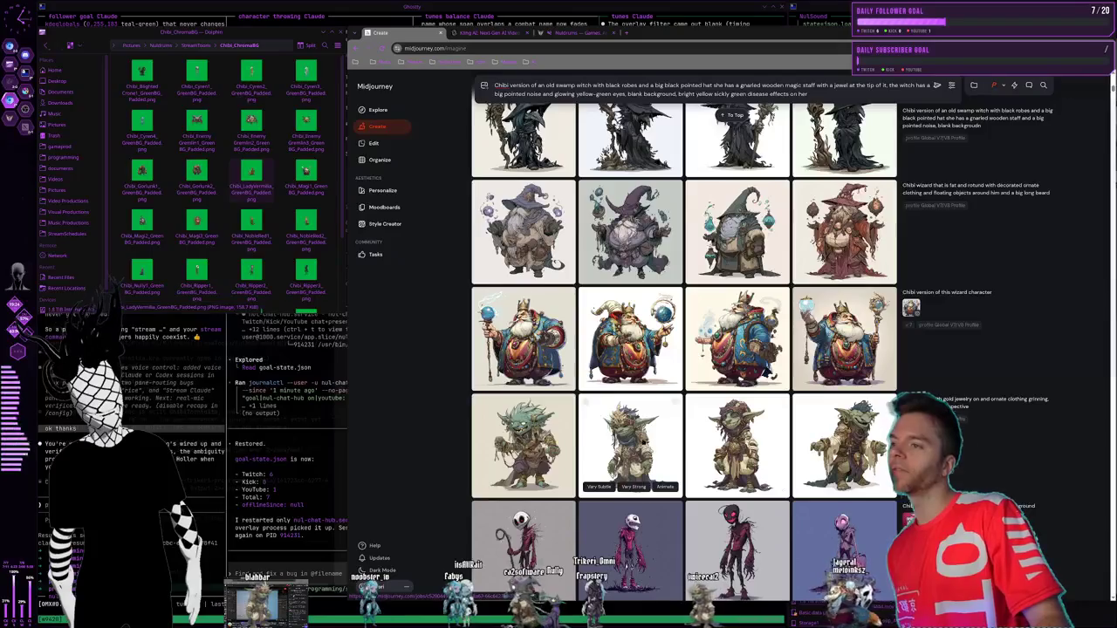
- Open the goblin images and flip between variations until the gold-crowned goblin stays enlarged
{"action": "left_click", "coordinate": [561, 429]}
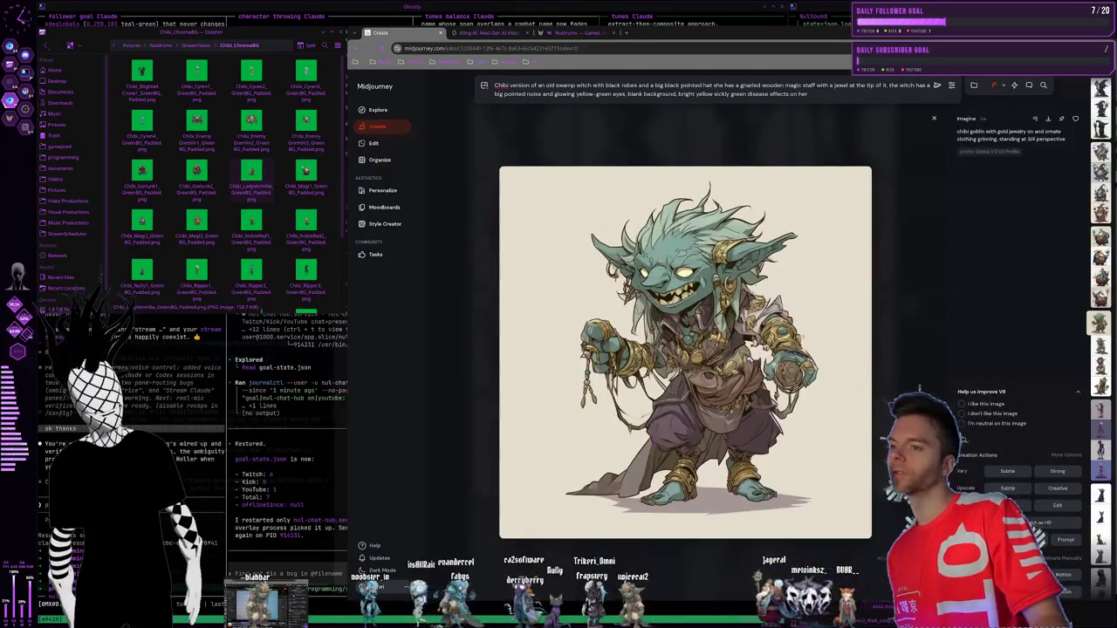
{"action": "left_click", "coordinate": [458, 306]}
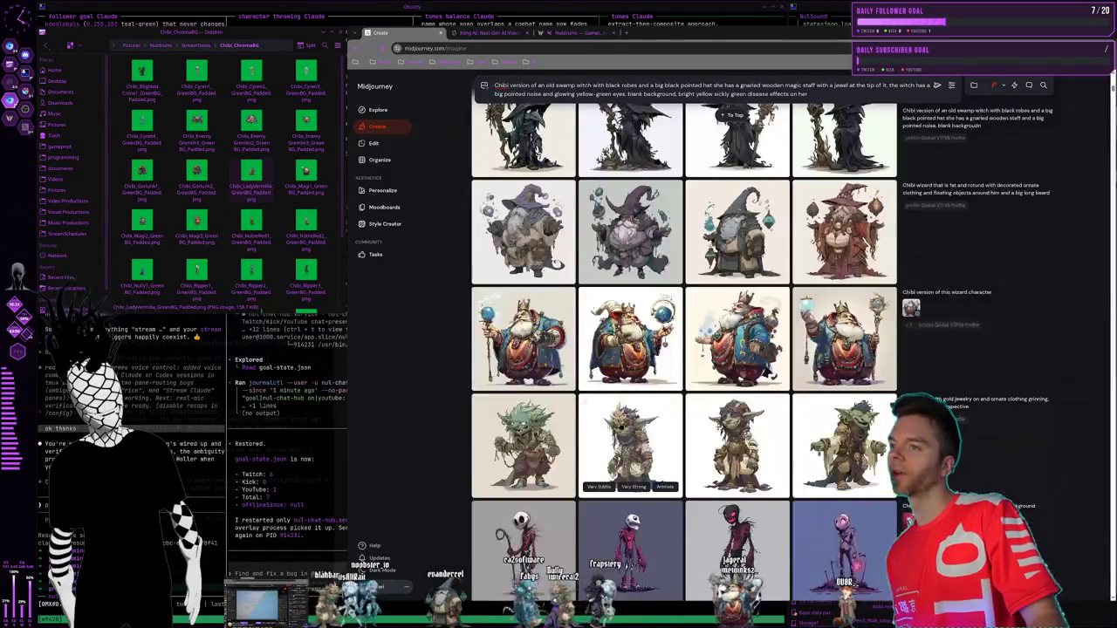
{"action": "left_click", "coordinate": [660, 429]}
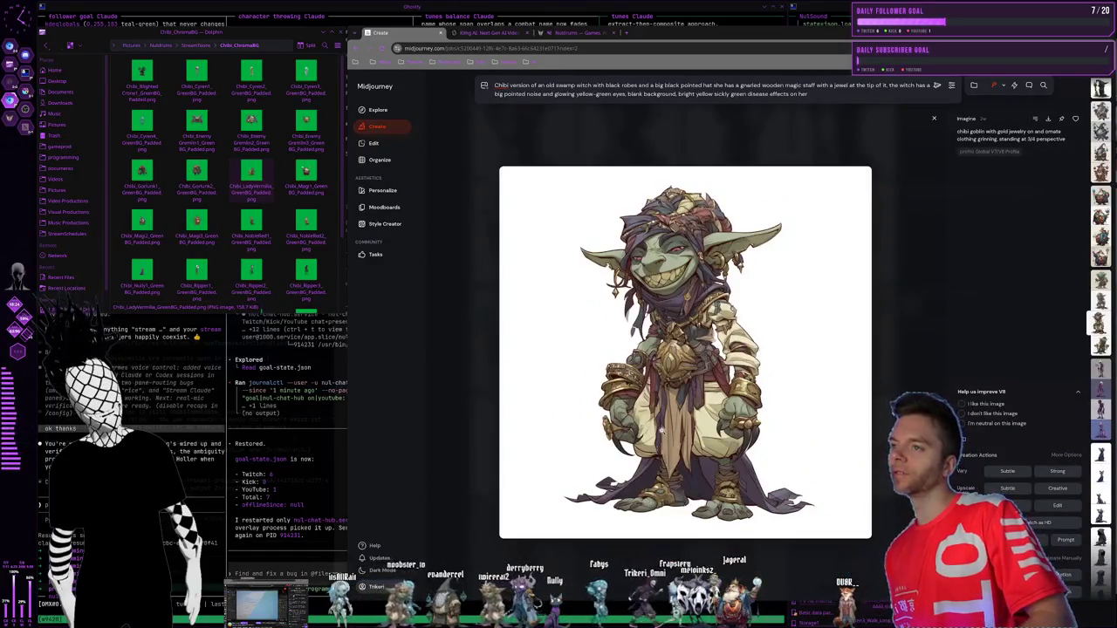
{"action": "key", "text": "Right"}
{"action": "key", "text": "Left"}
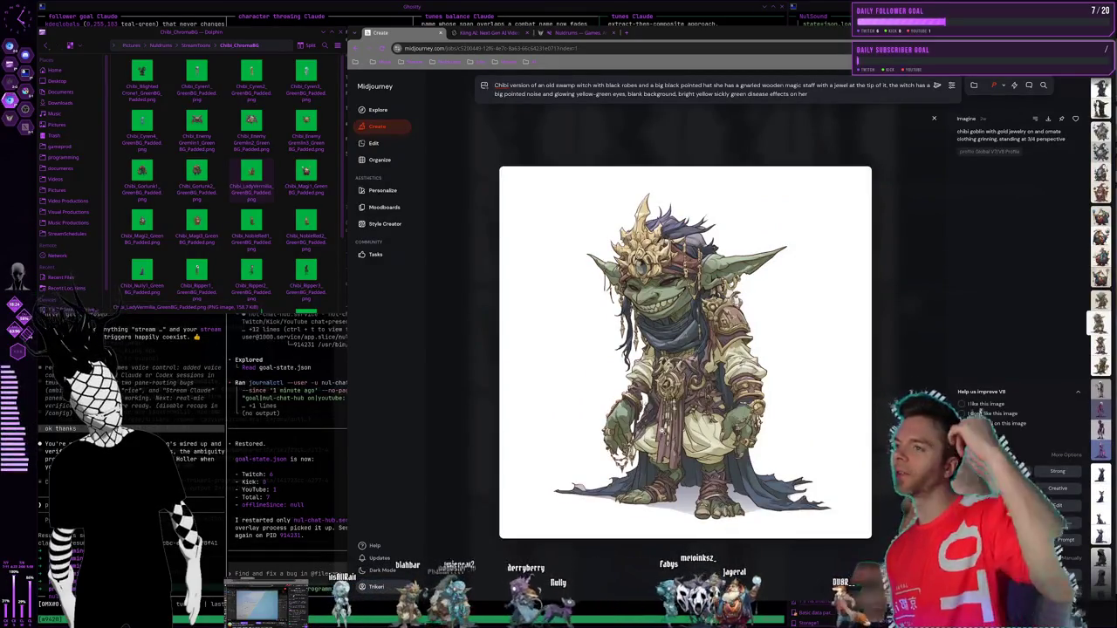
{"action": "key", "text": "Right"}
{"action": "key", "text": "Left"}
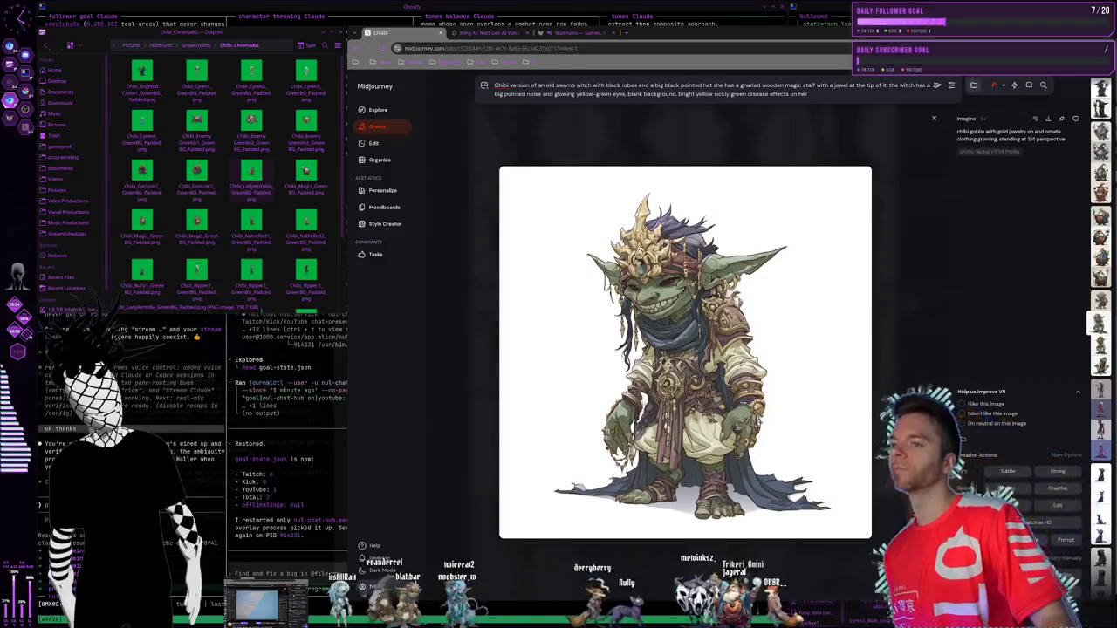
- Close the enlarged goblin and scroll the Create gallery up toward the Today section
{"action": "key", "text": "Escape"}
{"action": "scroll", "coordinate": [684, 331], "scroll_direction": "up", "scroll_amount": 3}
{"action": "scroll", "coordinate": [775, 463], "scroll_direction": "down", "scroll_amount": 10}
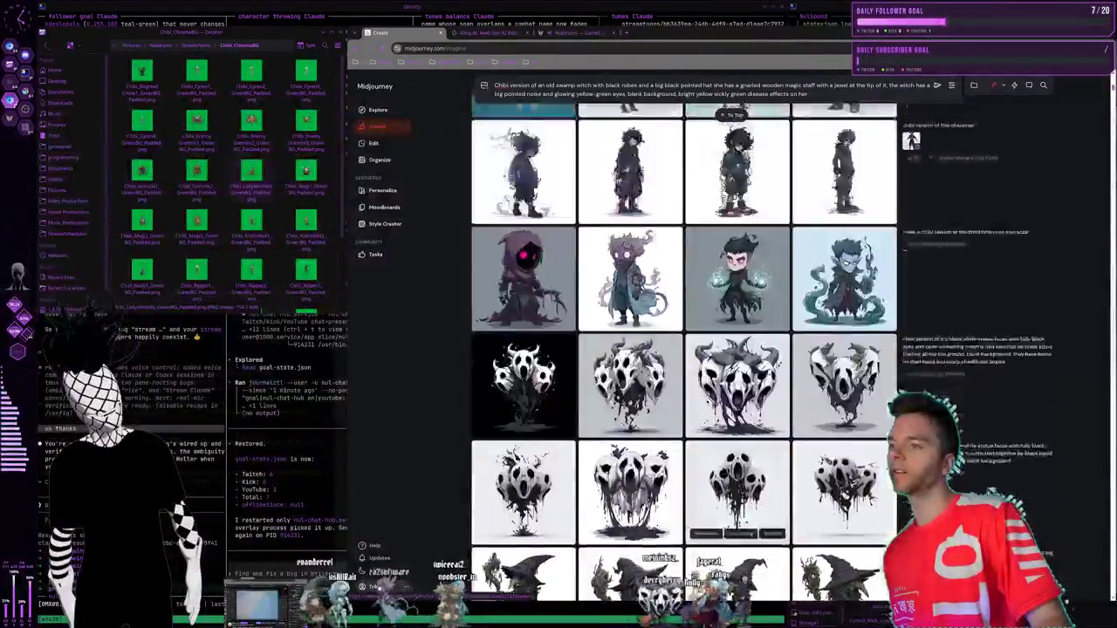
{"action": "scroll", "coordinate": [775, 463], "scroll_direction": "up", "scroll_amount": 4}
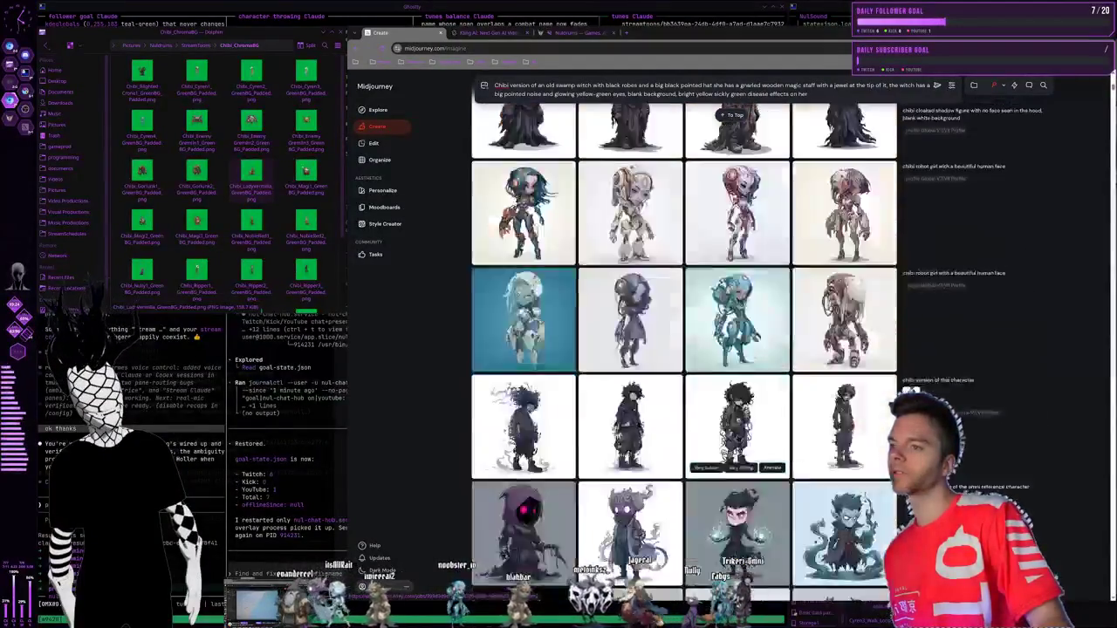
{"action": "scroll", "coordinate": [751, 410], "scroll_direction": "up", "scroll_amount": 3}
{"action": "scroll", "coordinate": [729, 367], "scroll_direction": "up", "scroll_amount": 3}
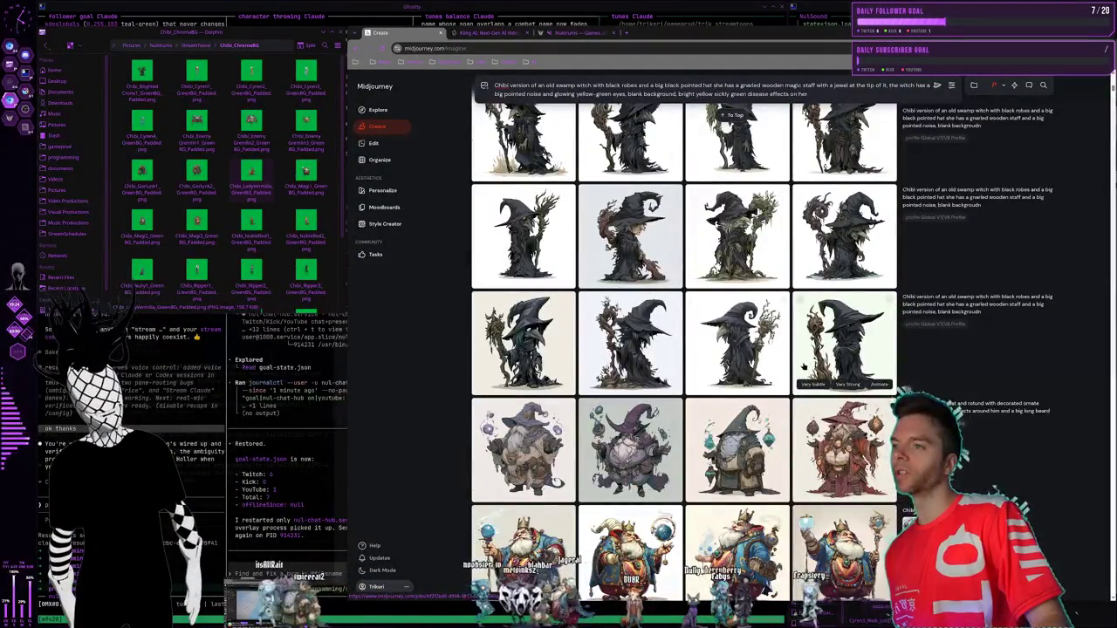
{"action": "scroll", "coordinate": [737, 362], "scroll_direction": "up", "scroll_amount": 3}
{"action": "scroll", "coordinate": [738, 362], "scroll_direction": "up", "scroll_amount": 2}
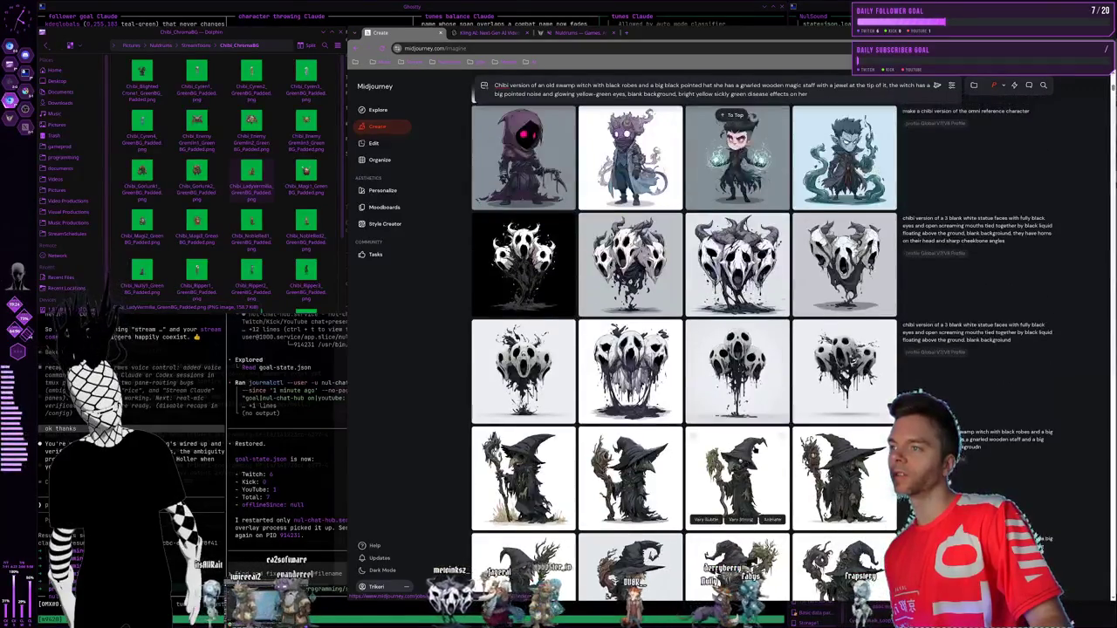
- Scroll through the Create grid and settle on today's green-glow chibi swamp witch rows
{"action": "scroll", "coordinate": [738, 362], "scroll_direction": "down", "scroll_amount": 4}
{"action": "scroll", "coordinate": [737, 414], "scroll_direction": "down", "scroll_amount": 5}
{"action": "scroll", "coordinate": [737, 437], "scroll_direction": "down", "scroll_amount": 5}
{"action": "scroll", "coordinate": [737, 472], "scroll_direction": "down", "scroll_amount": 5}
{"action": "scroll", "coordinate": [738, 506], "scroll_direction": "down", "scroll_amount": 5}
{"action": "scroll", "coordinate": [737, 532], "scroll_direction": "down", "scroll_amount": 5}
{"action": "scroll", "coordinate": [681, 567], "scroll_direction": "down", "scroll_amount": 5}
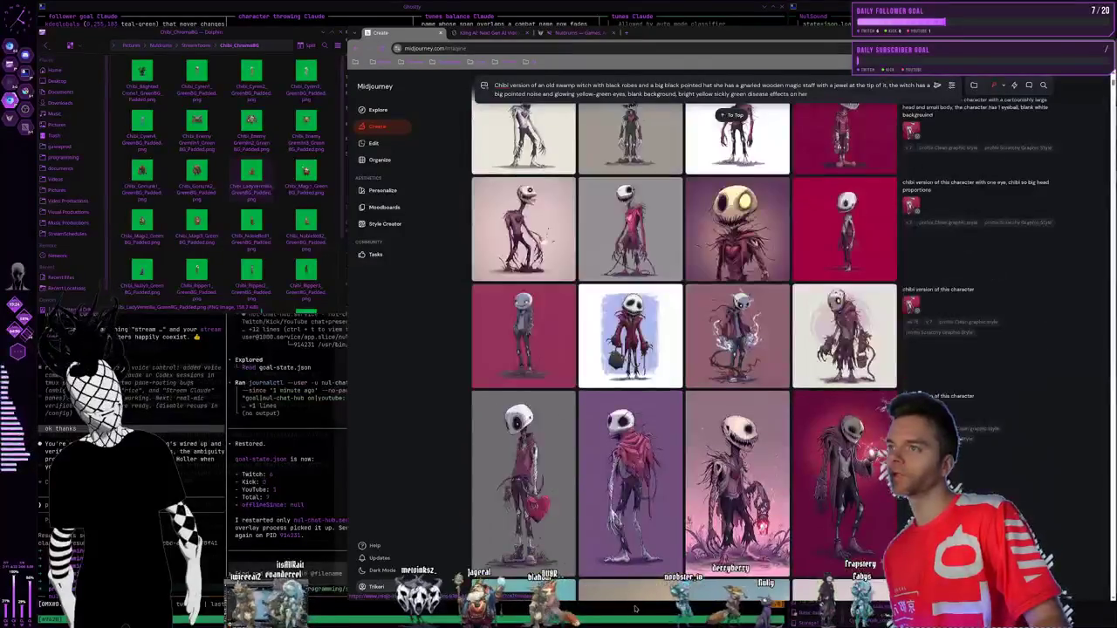
{"action": "scroll", "coordinate": [653, 572], "scroll_direction": "down", "scroll_amount": 5}
{"action": "scroll", "coordinate": [690, 515], "scroll_direction": "down", "scroll_amount": 5}
{"action": "scroll", "coordinate": [733, 445], "scroll_direction": "down", "scroll_amount": 5}
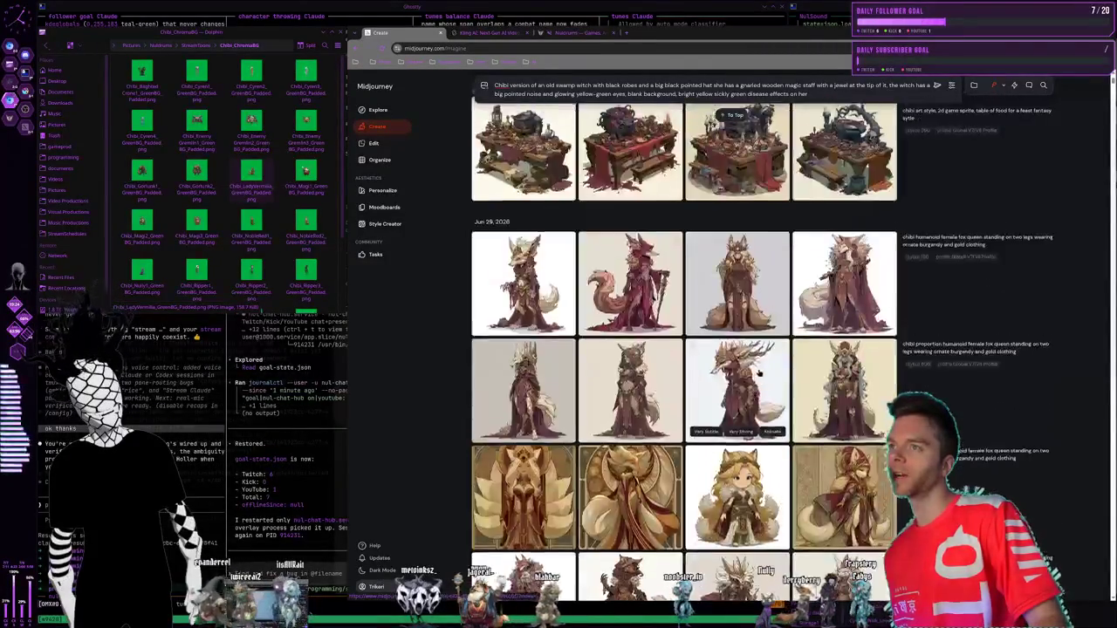
{"action": "scroll", "coordinate": [773, 375], "scroll_direction": "down", "scroll_amount": 5}
{"action": "scroll", "coordinate": [773, 375], "scroll_direction": "up", "scroll_amount": 3}
{"action": "scroll", "coordinate": [759, 332], "scroll_direction": "up", "scroll_amount": 2}
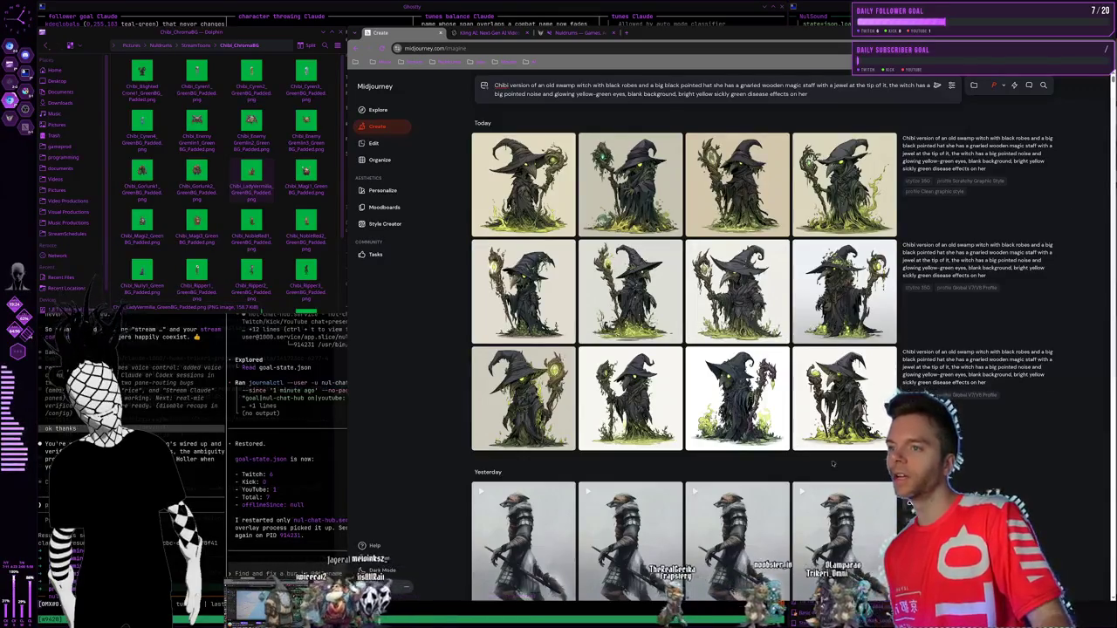
{"action": "left_click", "coordinate": [767, 426]}
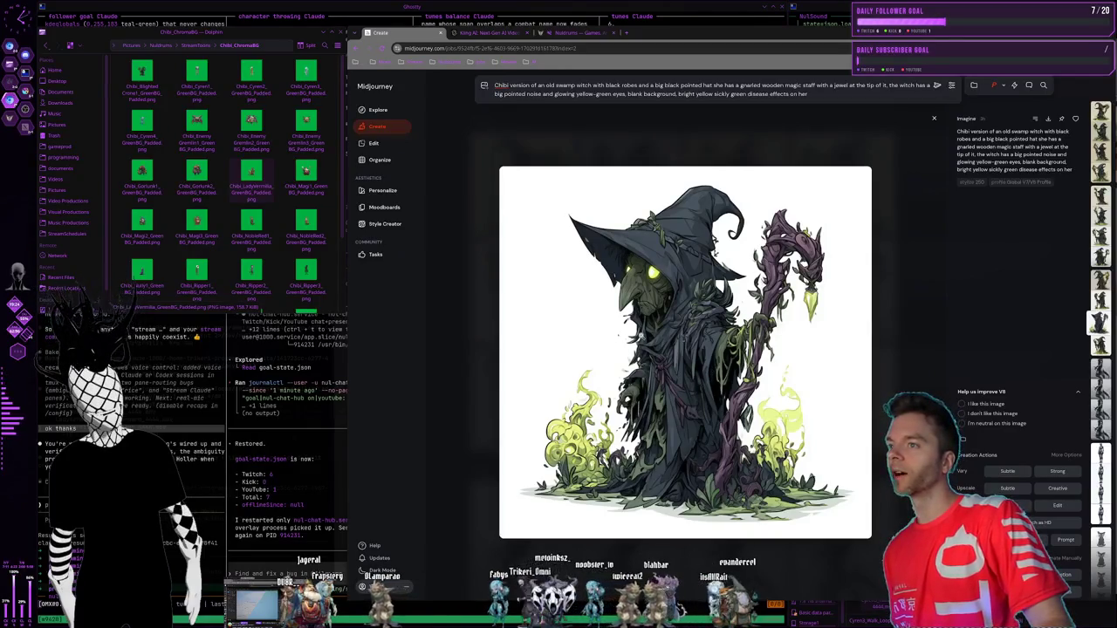
{"action": "left_click", "coordinate": [707, 587]}
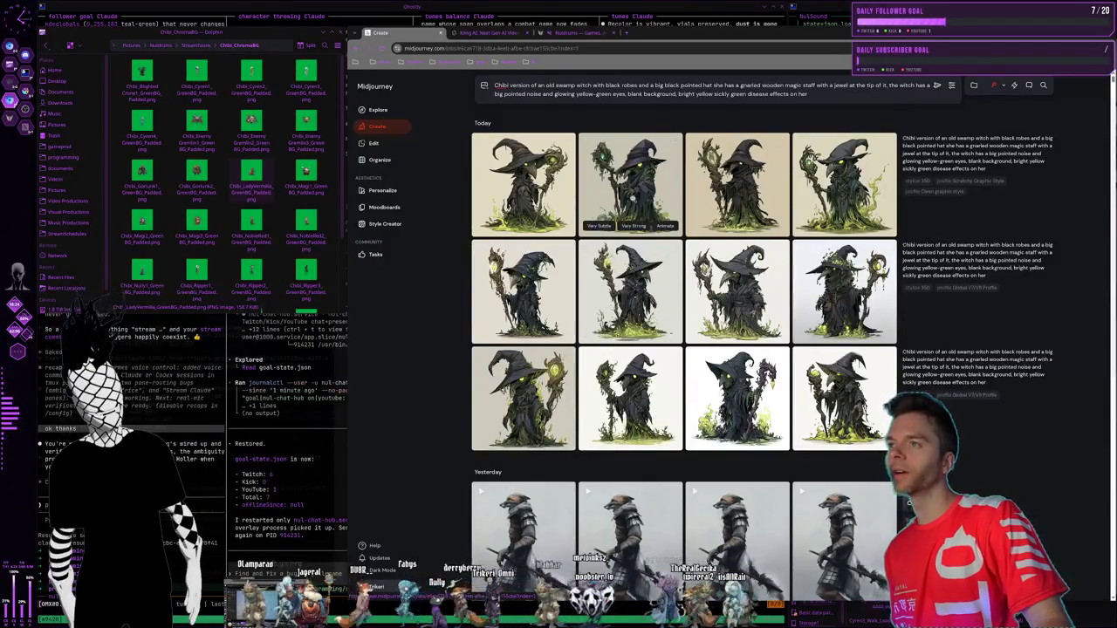
{"action": "left_click", "coordinate": [648, 197]}
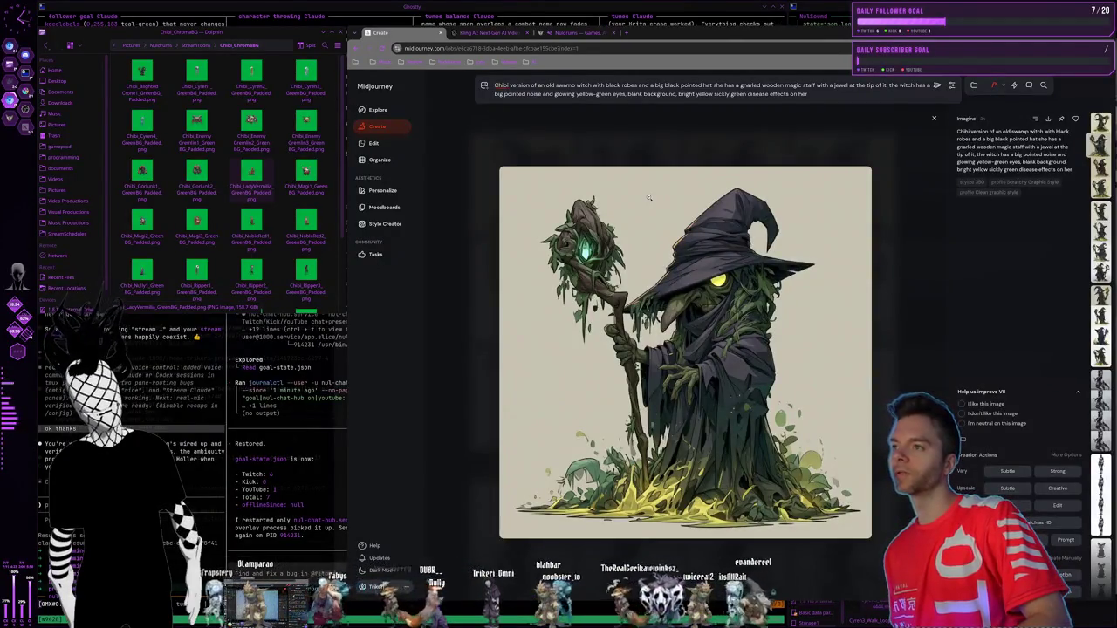
{"action": "key", "text": "Right"}
{"action": "key", "text": "Right"}
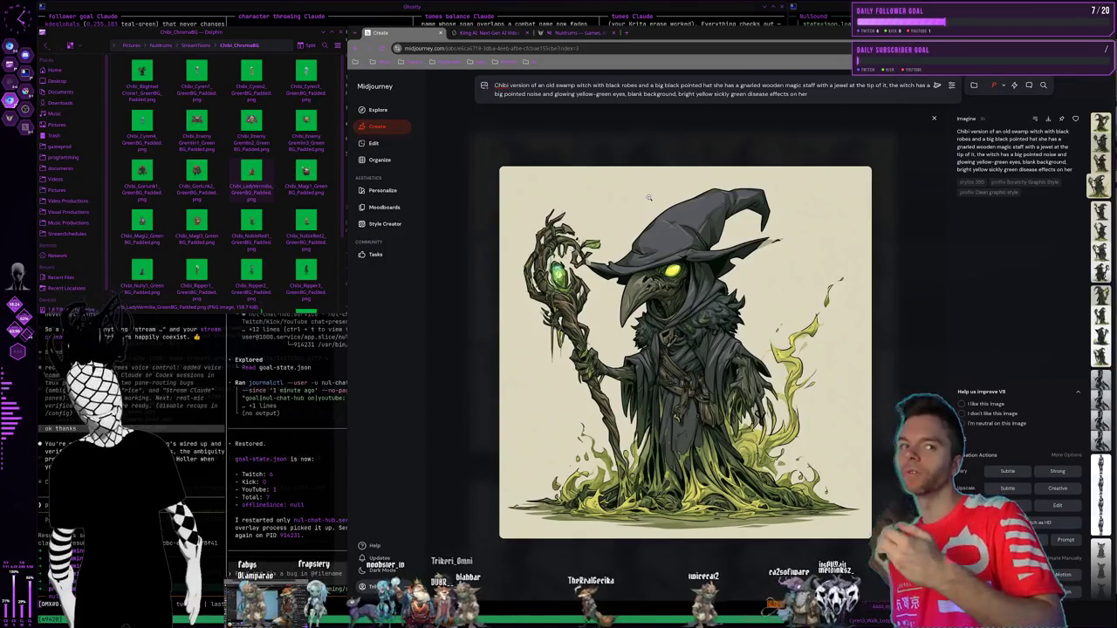
{"action": "key", "text": "Right"}
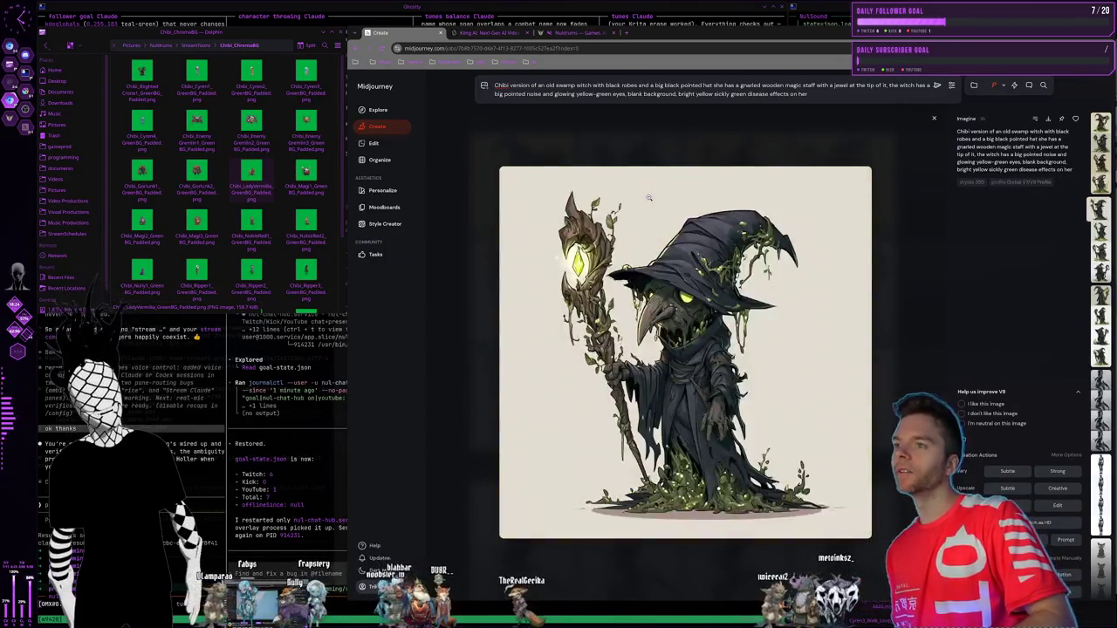
{"action": "key", "text": "Right"}
{"action": "key", "text": "Right"}
{"action": "key", "text": "Right"}
{"action": "key", "text": "Right"}
{"action": "key", "text": "Right"}
{"action": "key", "text": "Right"}
{"action": "key", "text": "Right"}
{"action": "key", "text": "Right"}
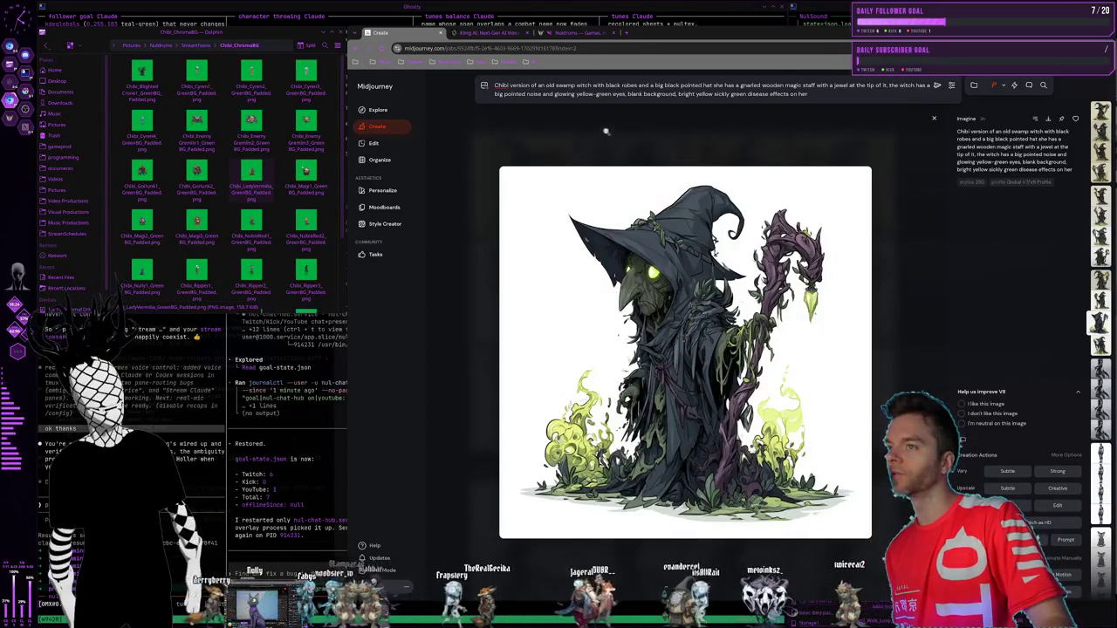
{"action": "key", "text": "Escape"}
{"action": "mouse_move", "coordinate": [736, 397]}
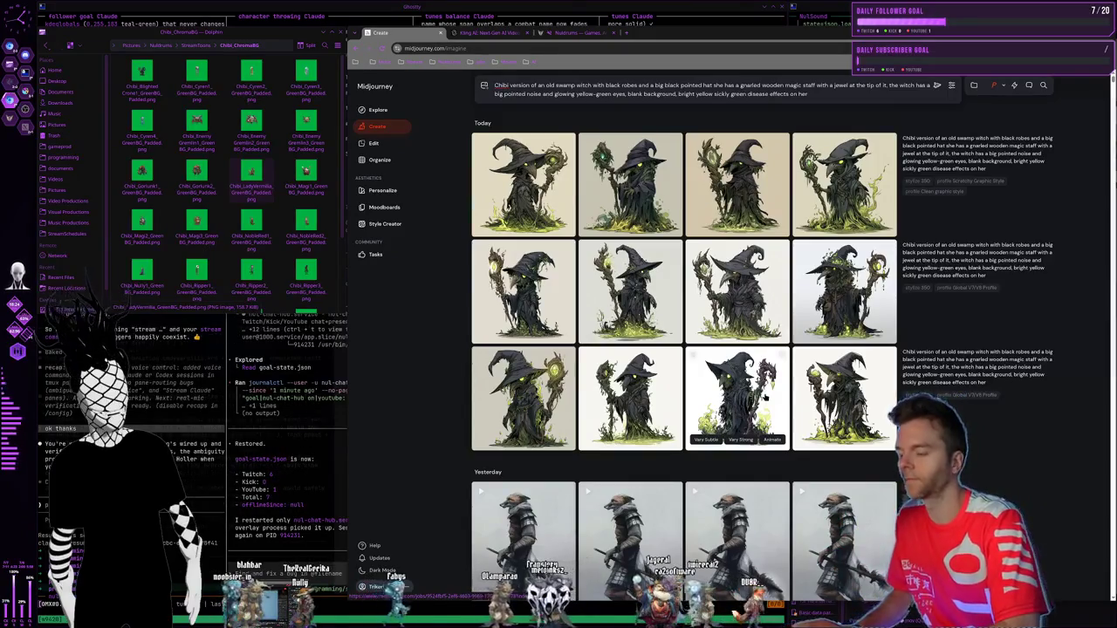
{"action": "key", "text": "super+2"}
{"action": "key", "text": "super+3"}
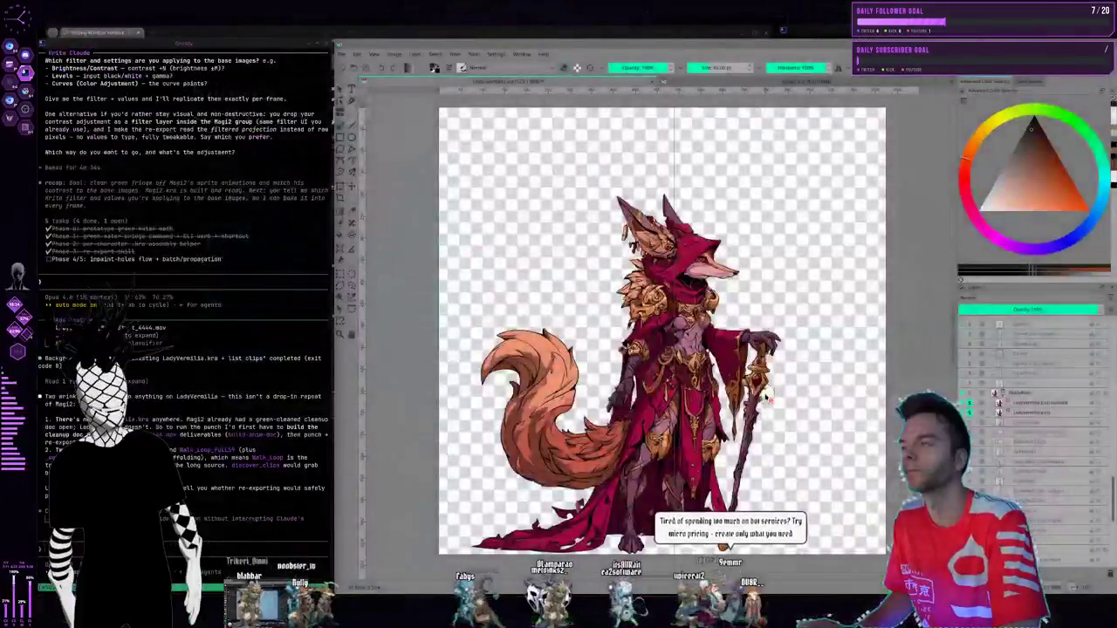
- Cycle desktops with Super+1, 2 and 4 until the tiled Ghostty terminal grid appears
{"action": "key", "text": "super+2"}
{"action": "key", "text": "super+1"}
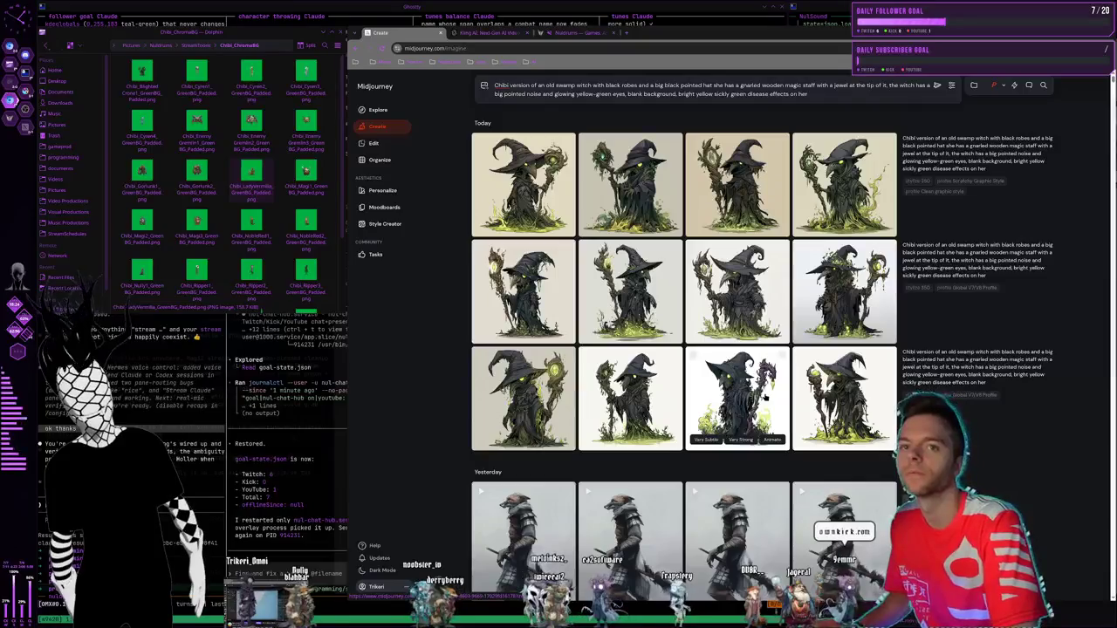
{"action": "key", "text": "super+4"}
{"action": "key", "text": "super+1"}
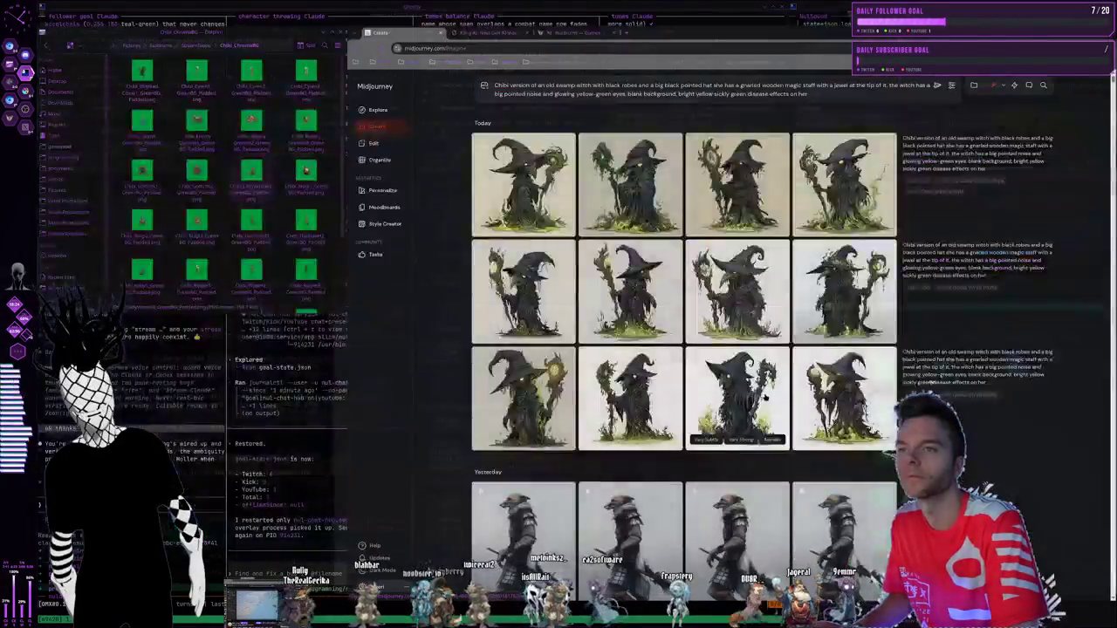
{"action": "key", "text": "super+2"}
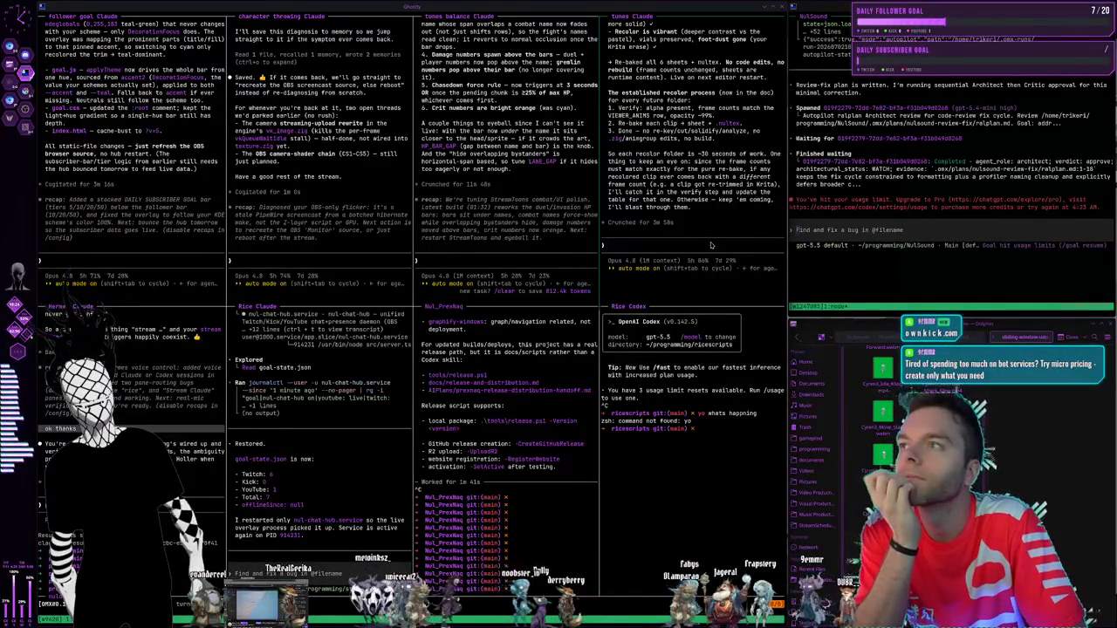
- Scroll back in the tunes Claude pane, then go to the Krita desktop with Super+2
{"action": "scroll", "coordinate": [714, 231], "scroll_direction": "up", "scroll_amount": 5}
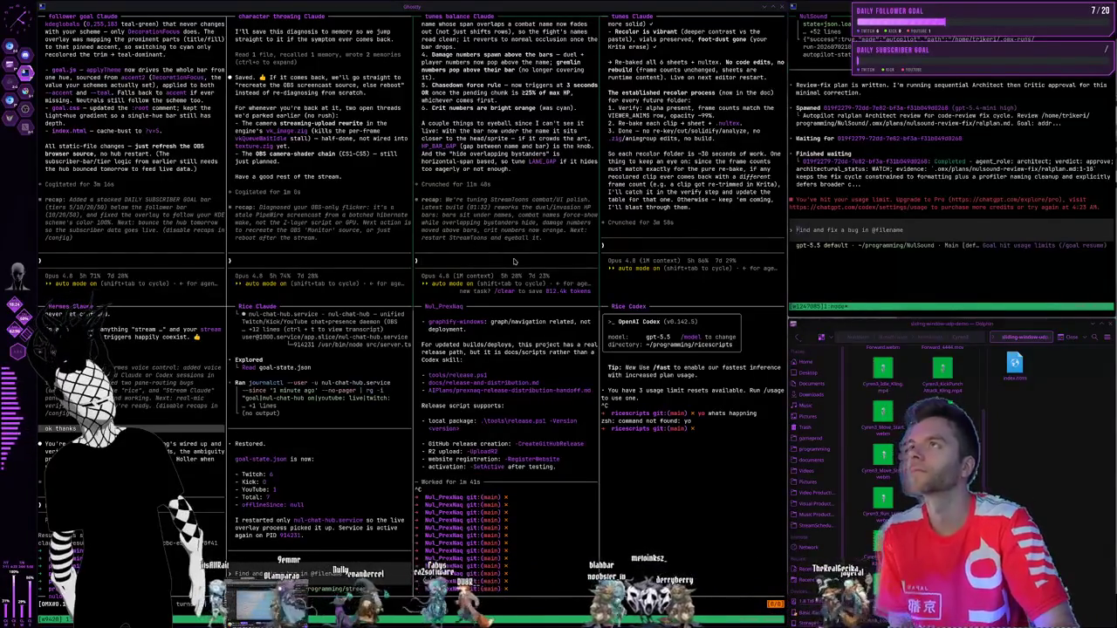
{"action": "key", "text": "super+2"}
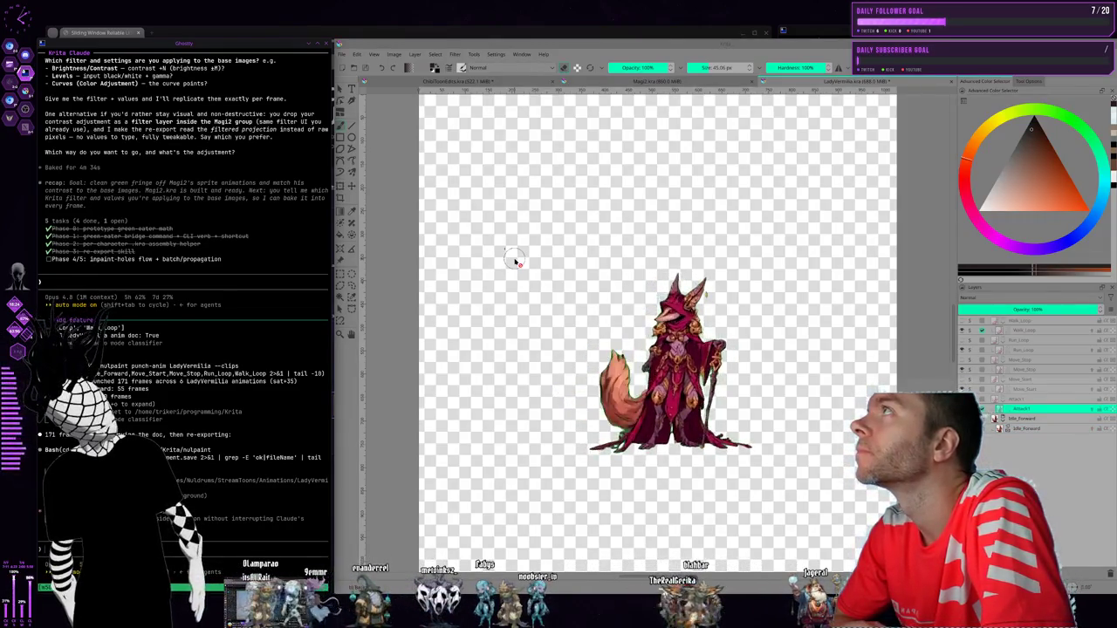
- Return from Krita to the tiled Ghostty terminal desktop with Super+1
{"action": "key", "text": "super+1"}
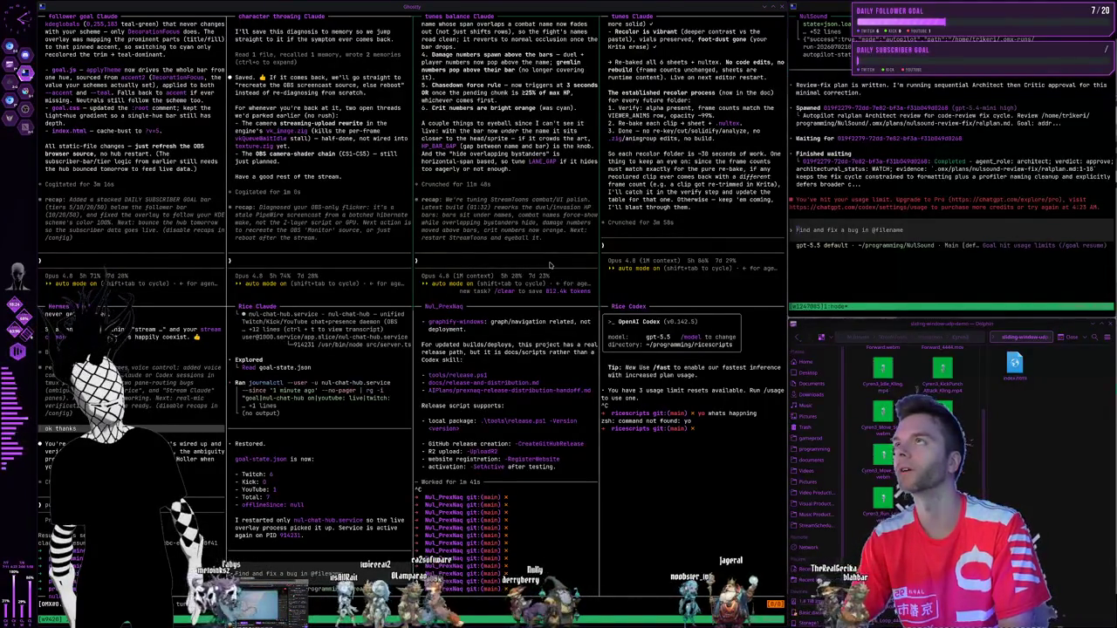
- Tell the tunes balance Claude it looks awesome and ask for cyan critical hit numbers again
{"action": "type", "text": "It looks awesome. Can you switch the critical hit numbers back to cyan? I think it was actually more readable that way."}
{"action": "key", "text": "Return"}
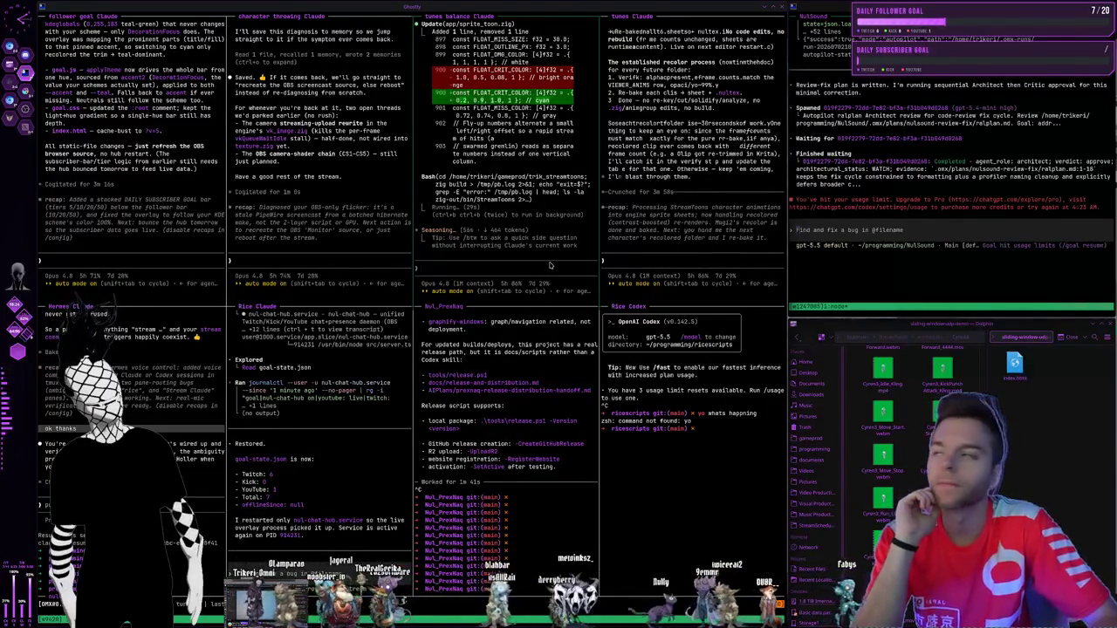
{"action": "key", "text": "super+2"}
{"action": "type", "text": "green edg"}
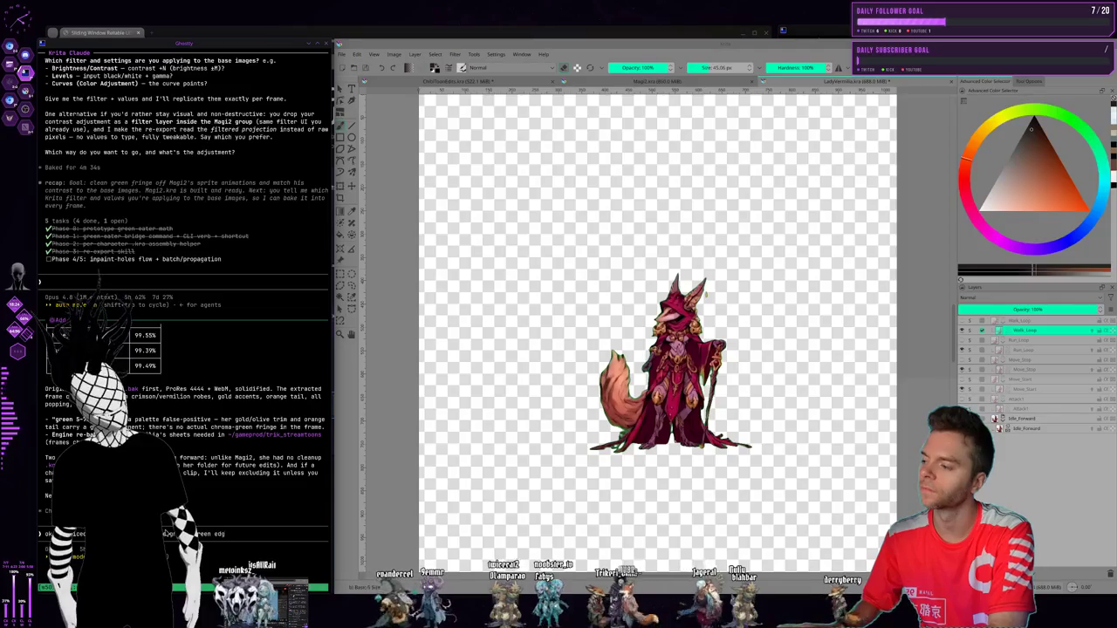
- Ask the Krita Claude whether the worsening green edges need the "Green-eat" tool on the animations
{"action": "type", "text": "es are getting"}
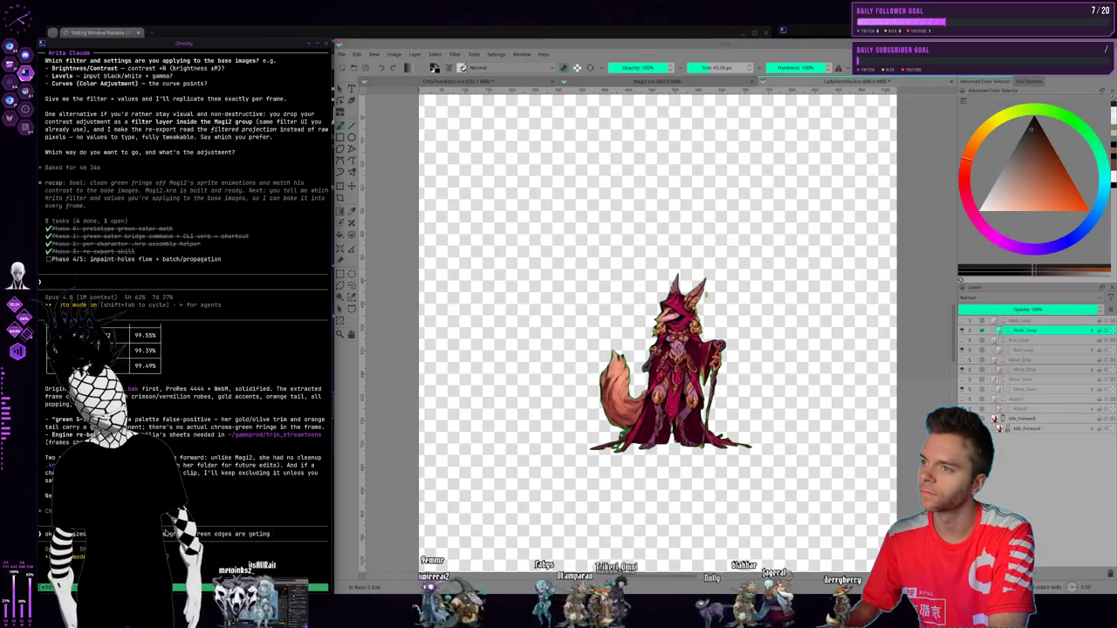
{"action": "type", "text": " worse with"}
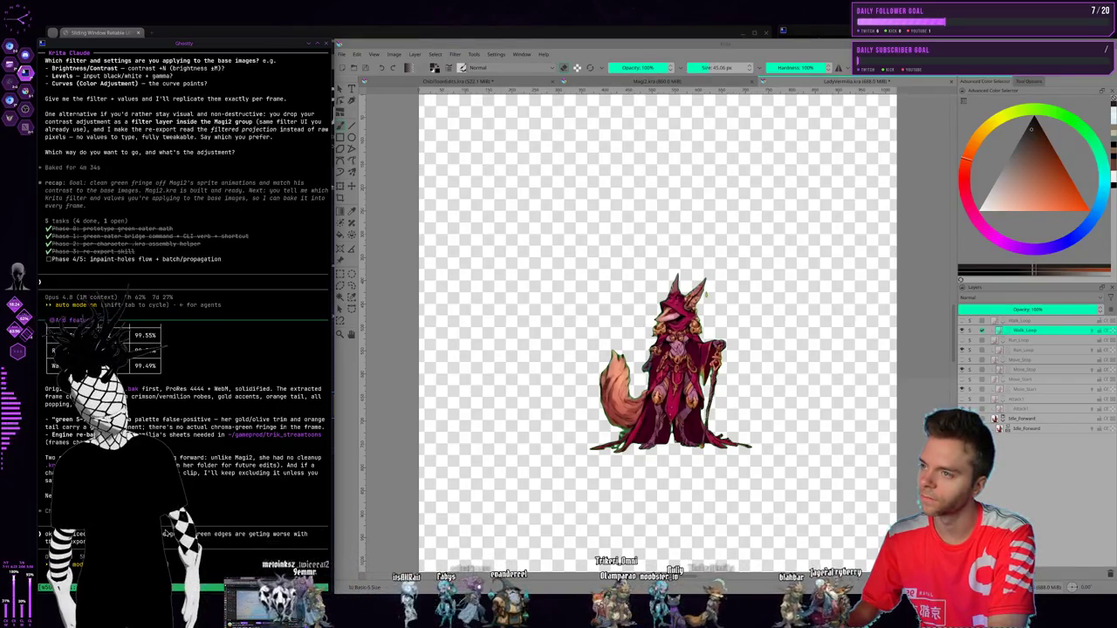
{"action": "type", "text": "st, we run"}
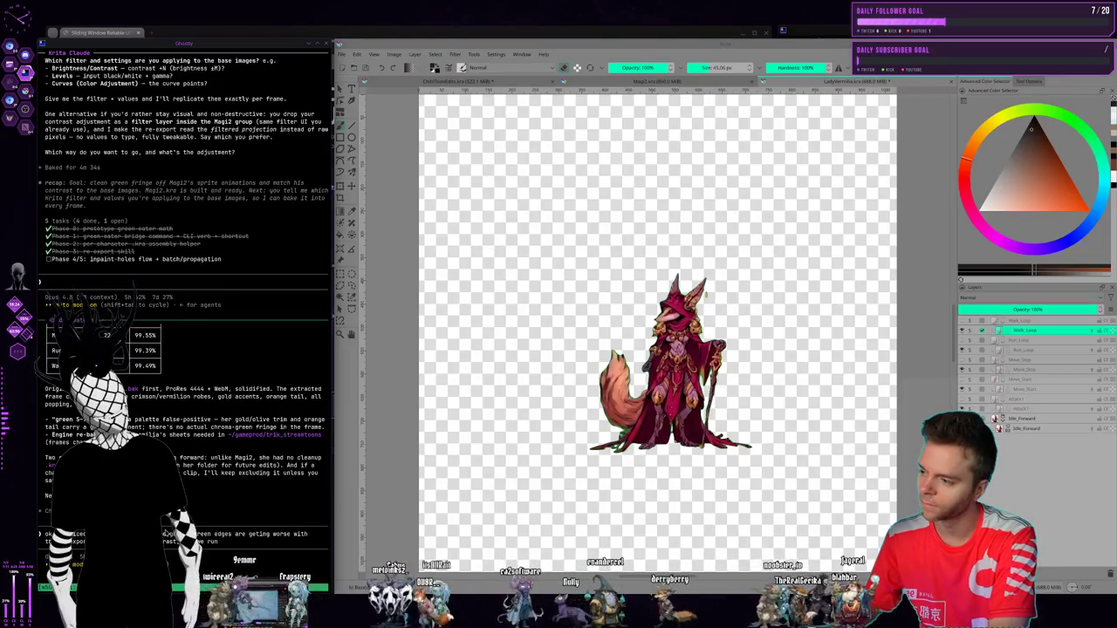
{"action": "type", "text": "r"}
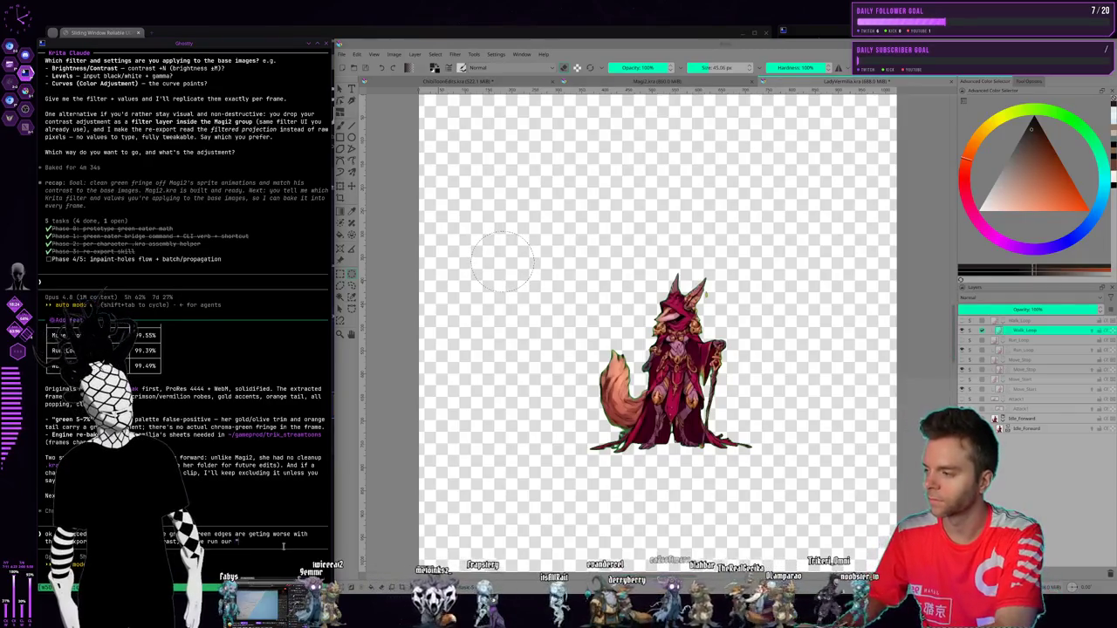
{"action": "type", "text": "Green-eat\""}
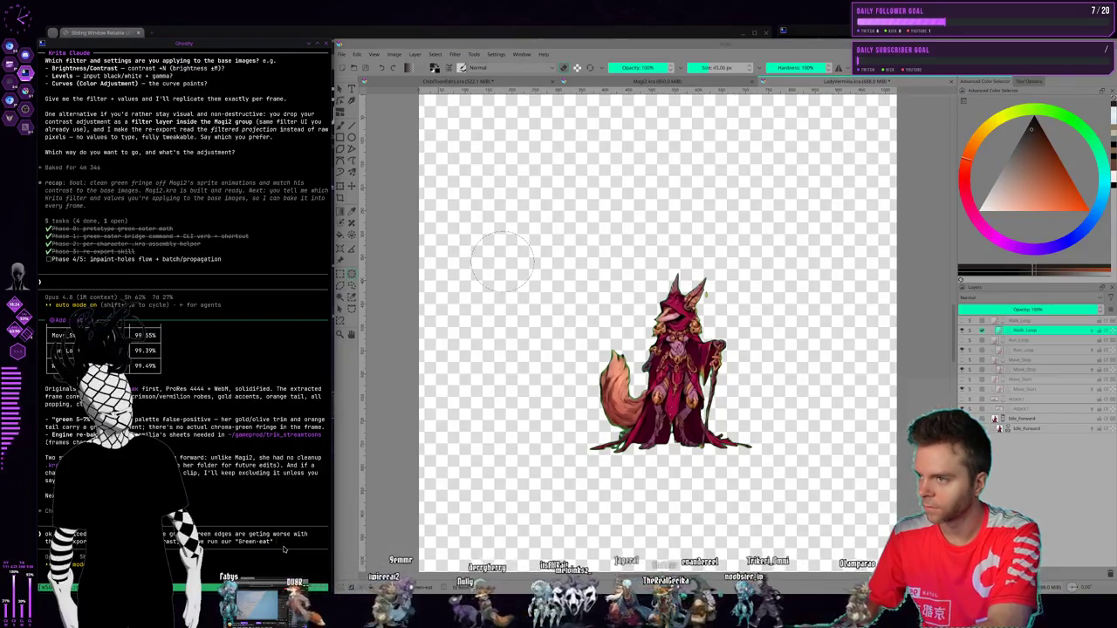
{"action": "type", "text": " tool"}
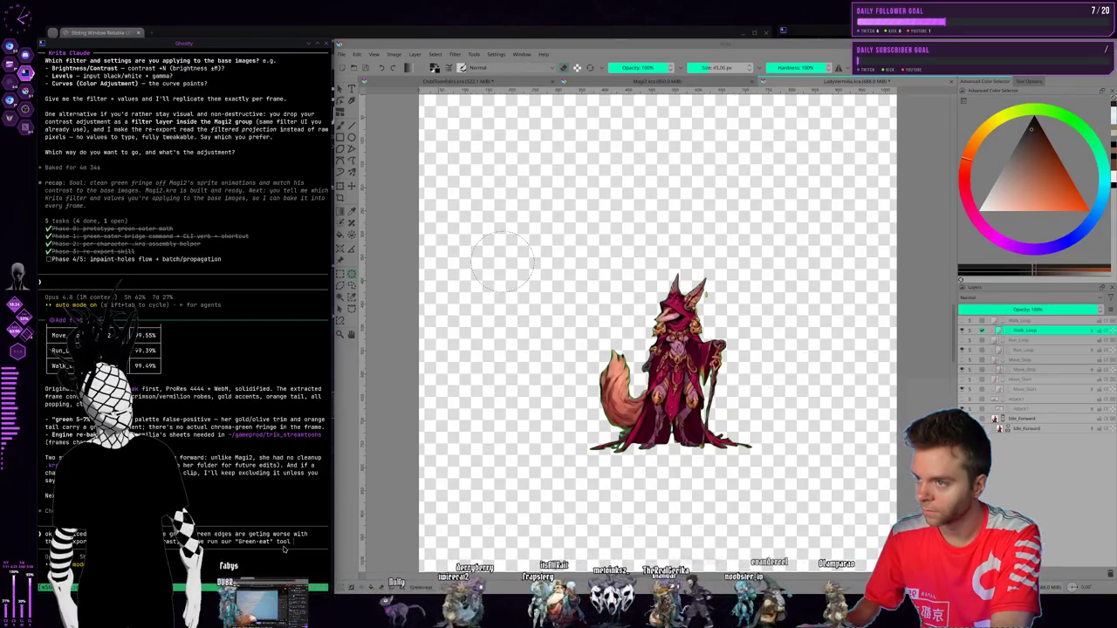
{"action": "type", "text": " on the"}
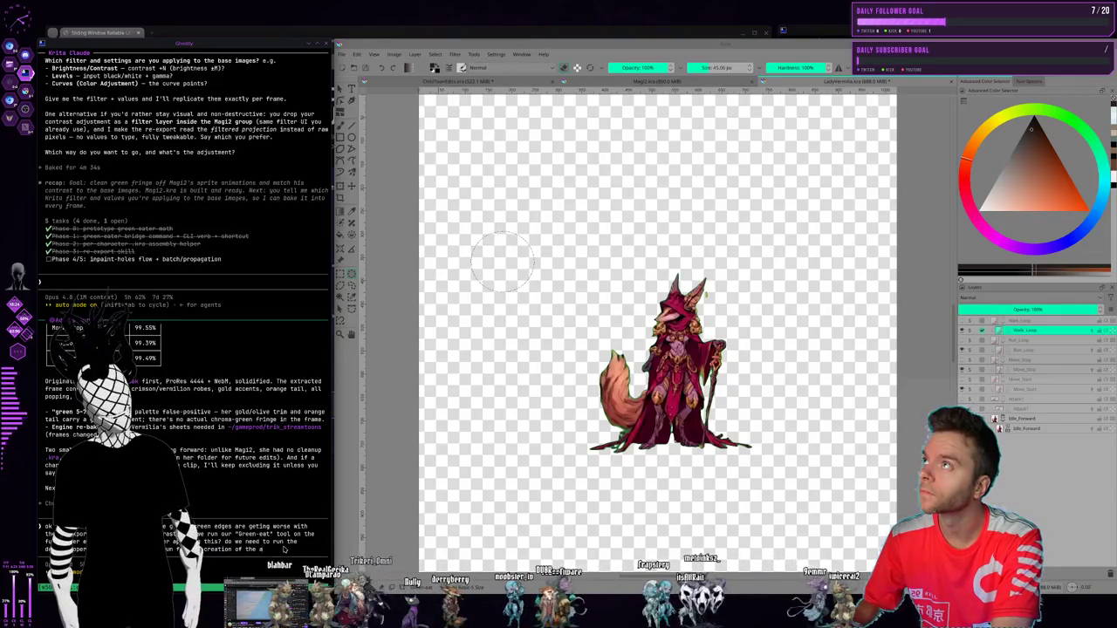
{"action": "type", "text": "animations?"}
{"action": "key", "text": "Return"}
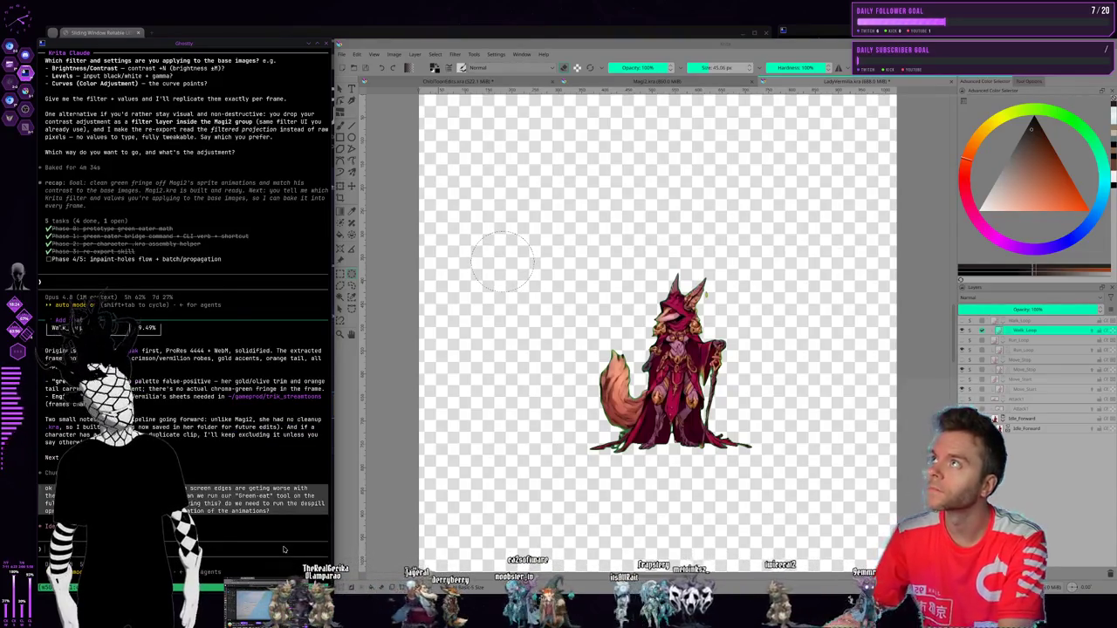
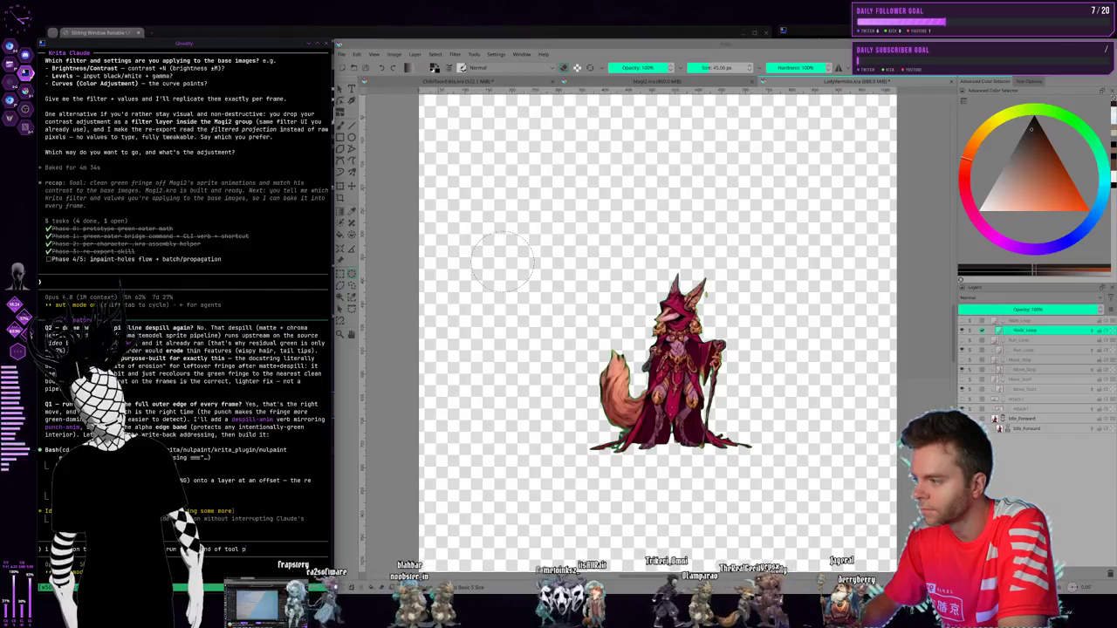
- Continue the Claude Code request by typing 'or pahat makes th' in the terminal prompt
{"action": "type", "text": "or pa"}
{"action": "type", "text": "ss that makes"}
{"action": "type", "text": " th"}
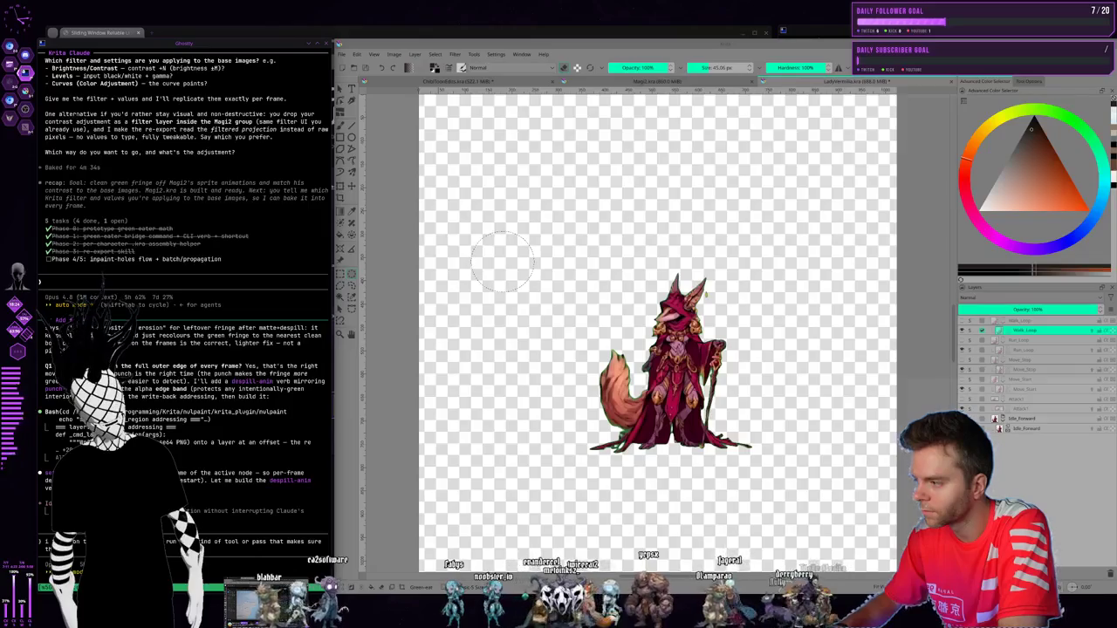